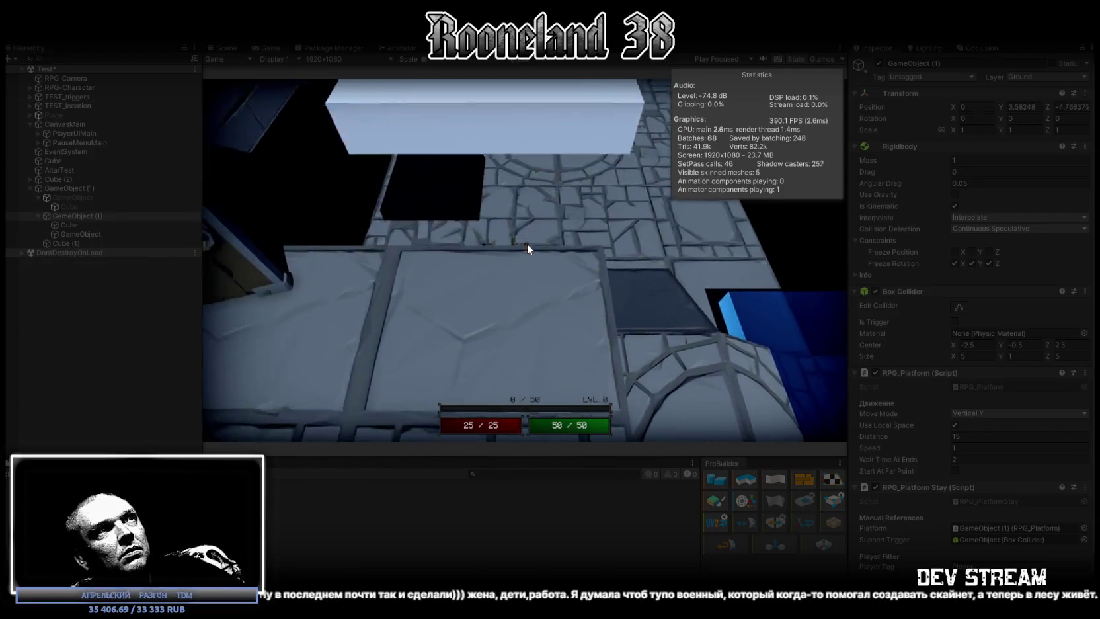
During play, raise the RPG_Platform Speed to 5, then restore it to 1.
click(536, 29)
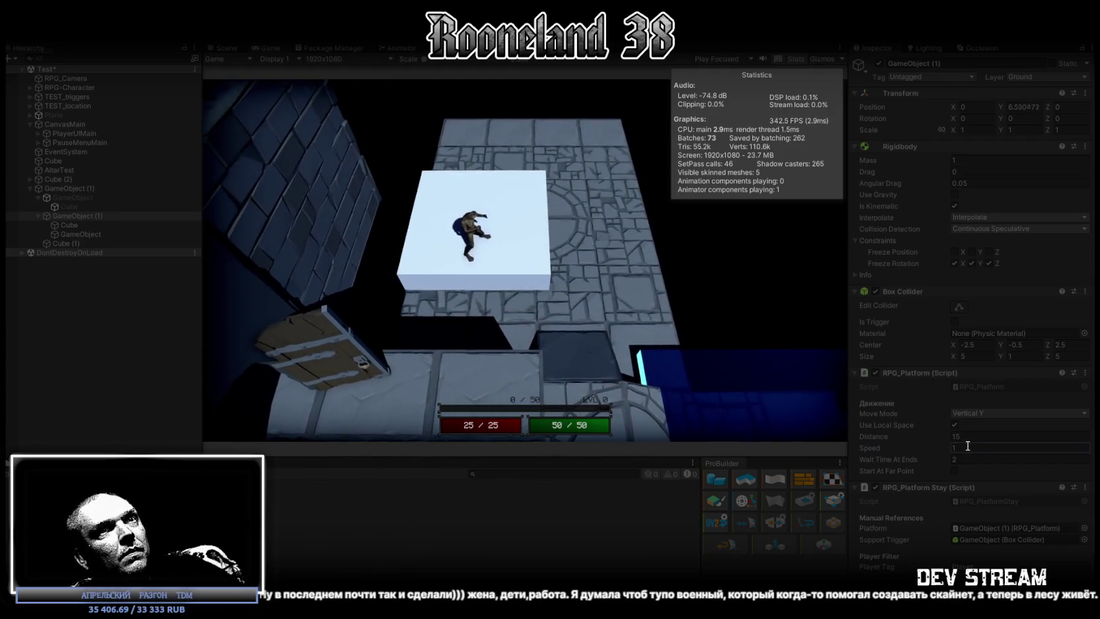
click(966, 448)
text(5)
key(Return)
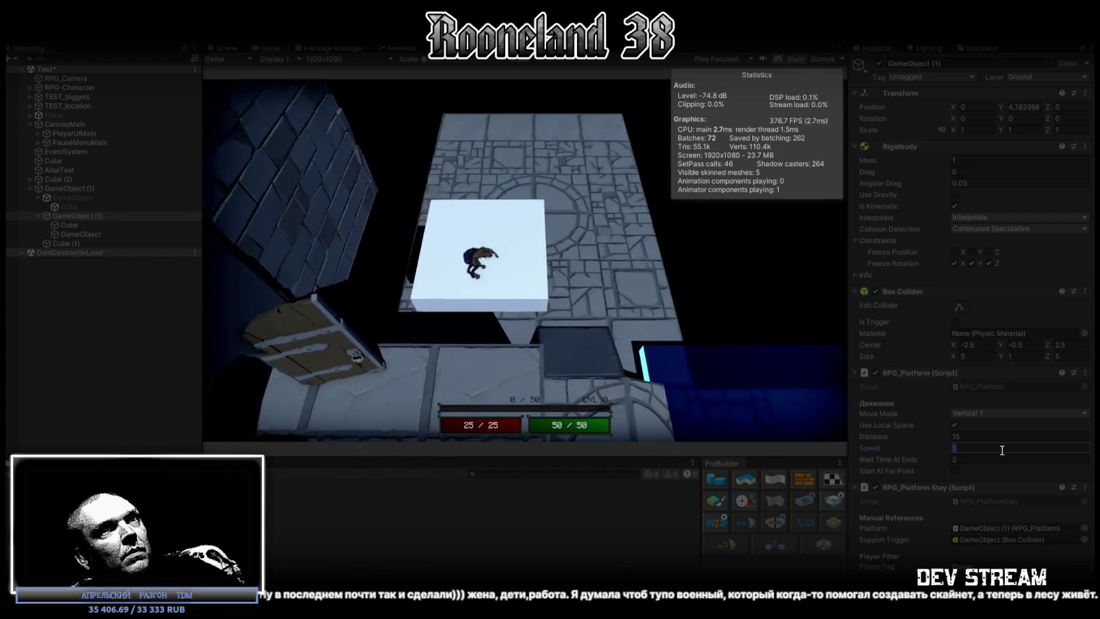
text(1)
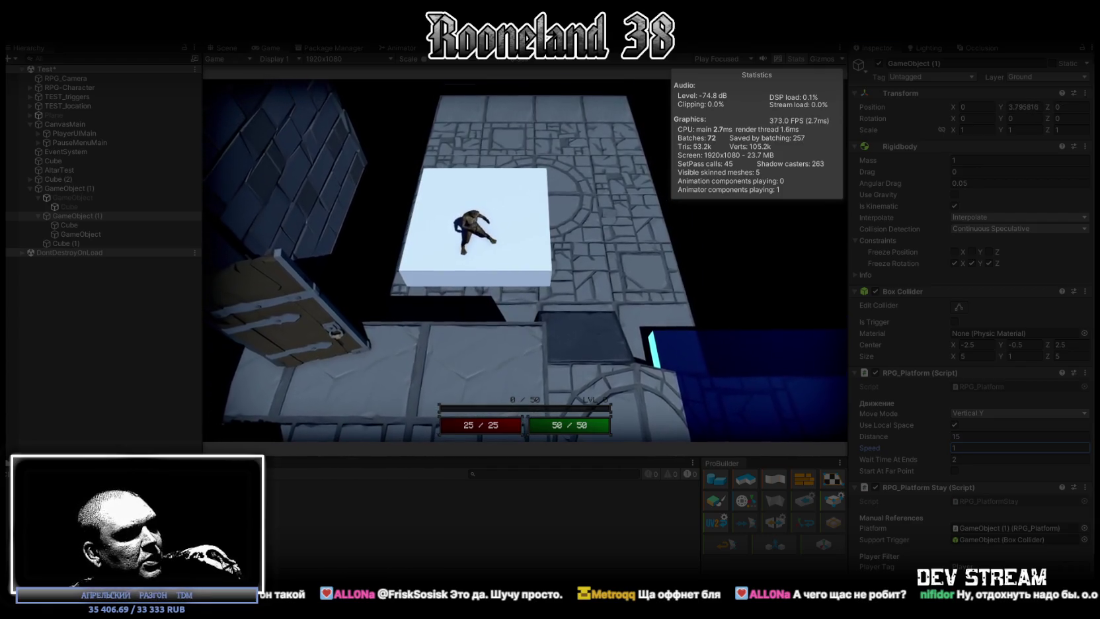
key(alt+Tab)
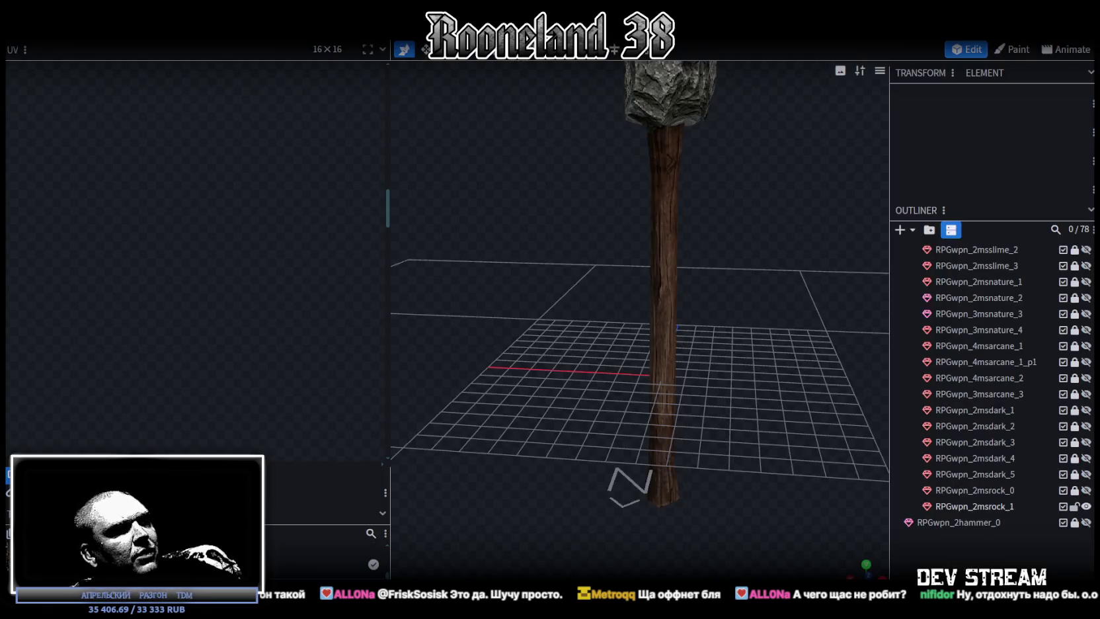
Orbit around the whole hammer and select its rock head.
scroll(554, 412, down, 5)
drag(657, 351, 570, 405)
scroll(569, 406, up, 4)
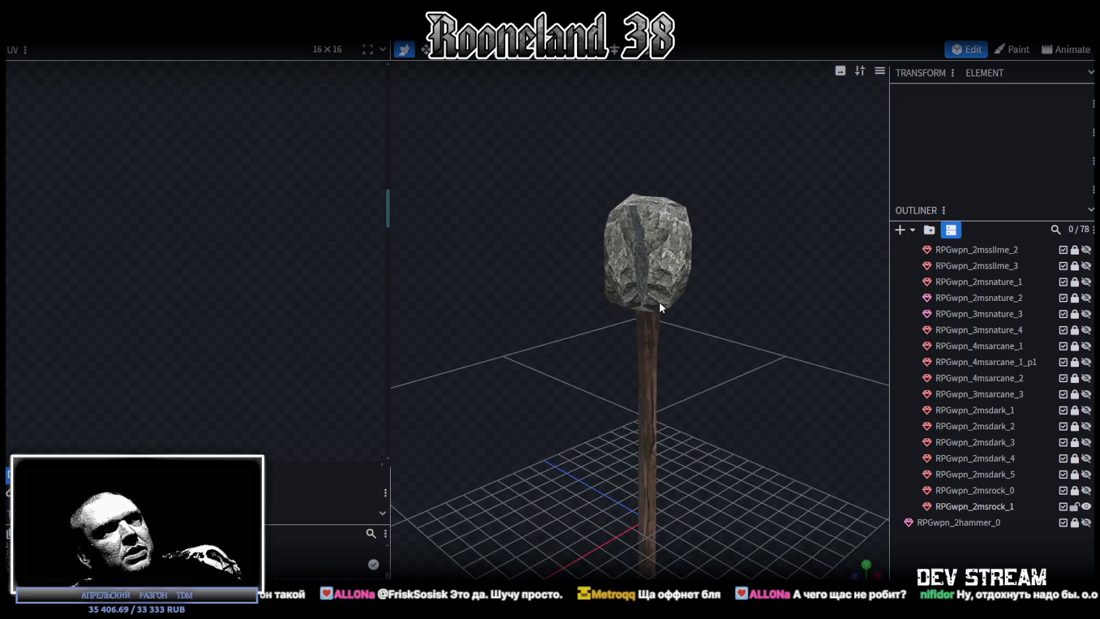
click(661, 307)
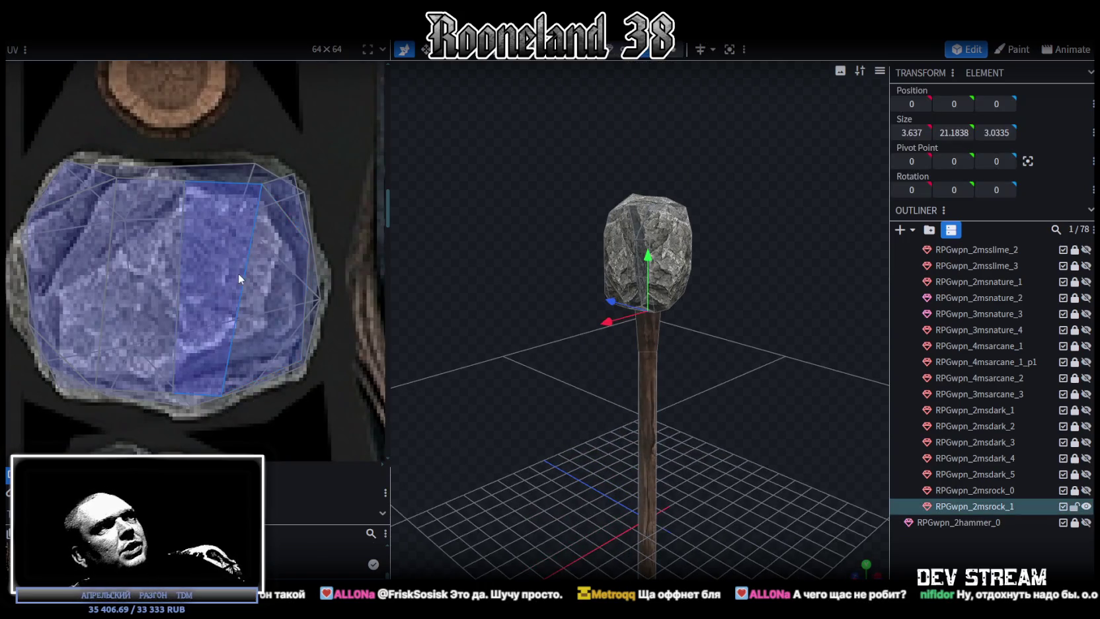
Widen the UV panel and pan and zoom until the full weapon texture atlas fits.
scroll(264, 271, down, 5)
mouse_move(292, 270)
mouse_down()
mouse_move(258, 331)
mouse_move(165, 323)
mouse_up()
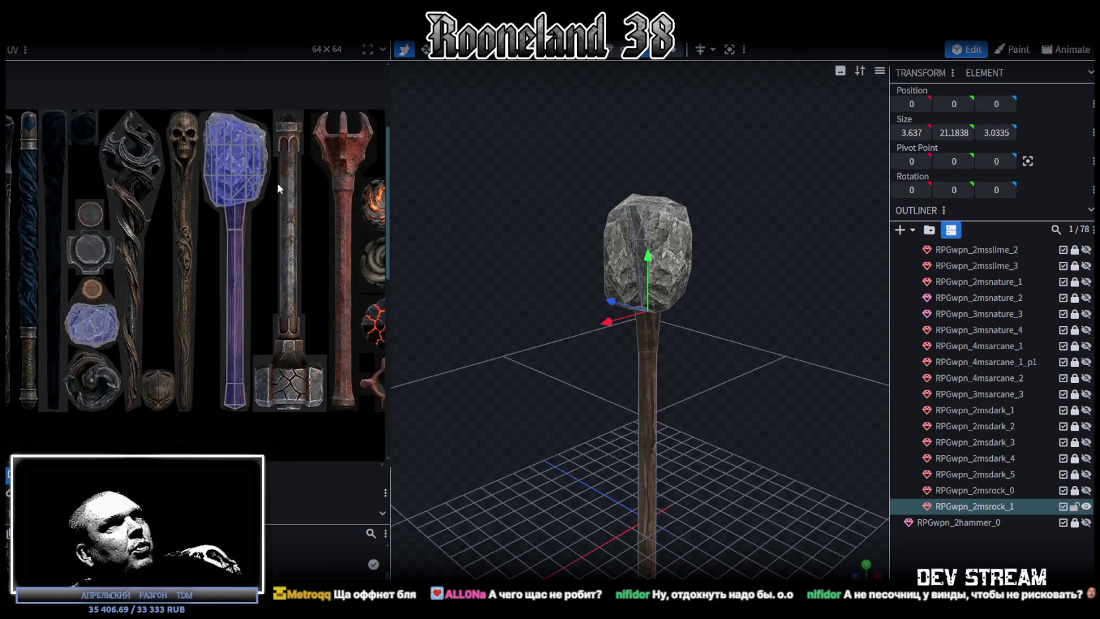
drag(277, 182, 209, 216)
scroll(218, 238, down, 3)
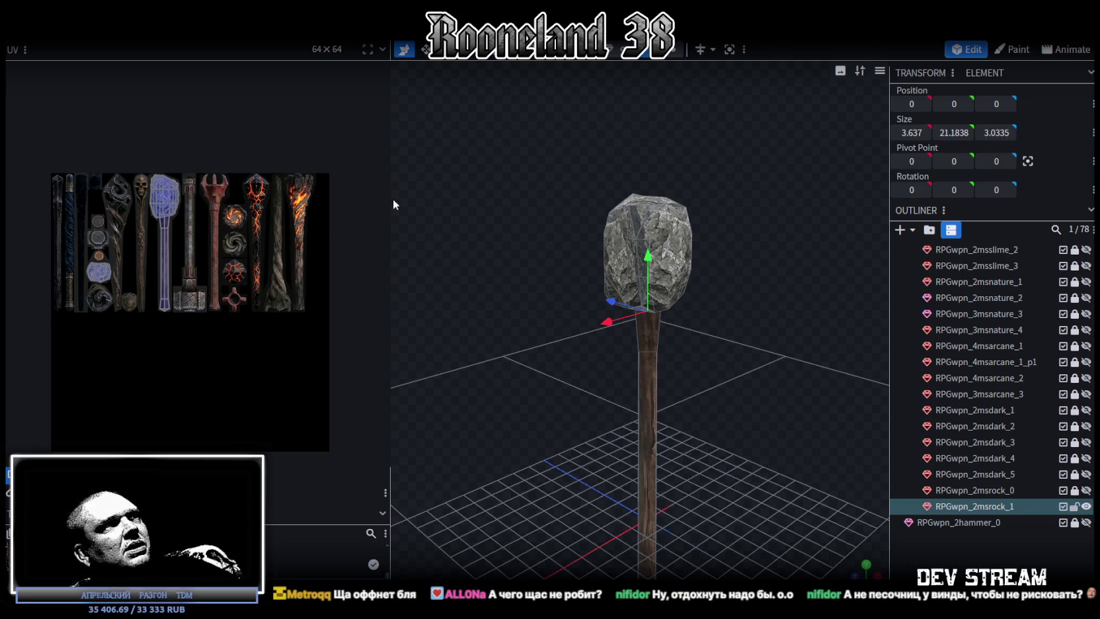
drag(391, 198, 606, 198)
scroll(580, 250, up, 5)
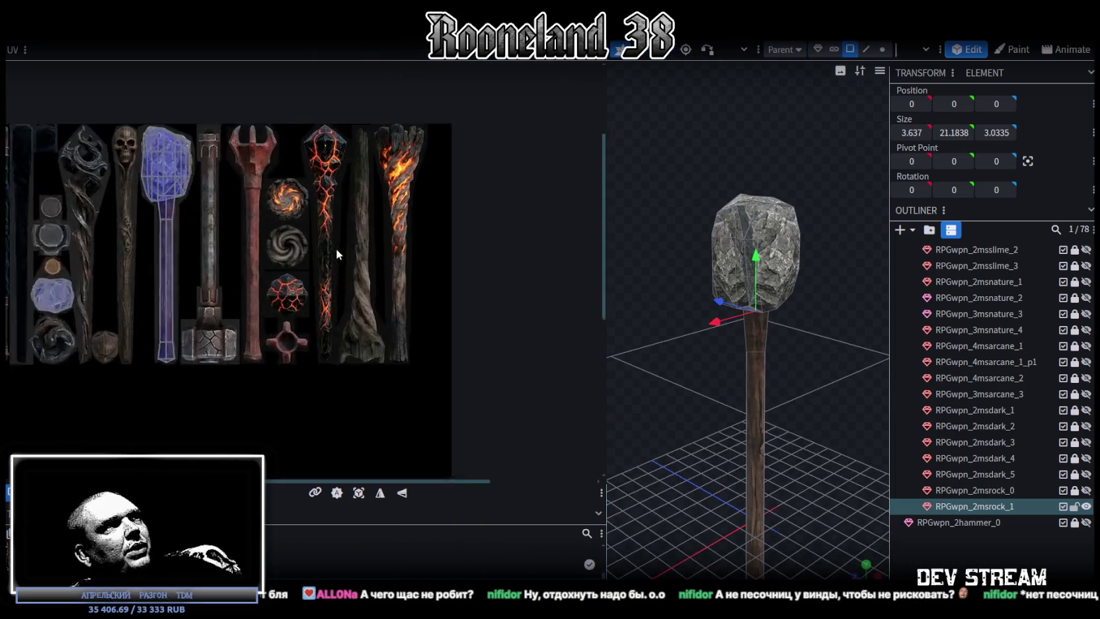
drag(318, 252, 340, 283)
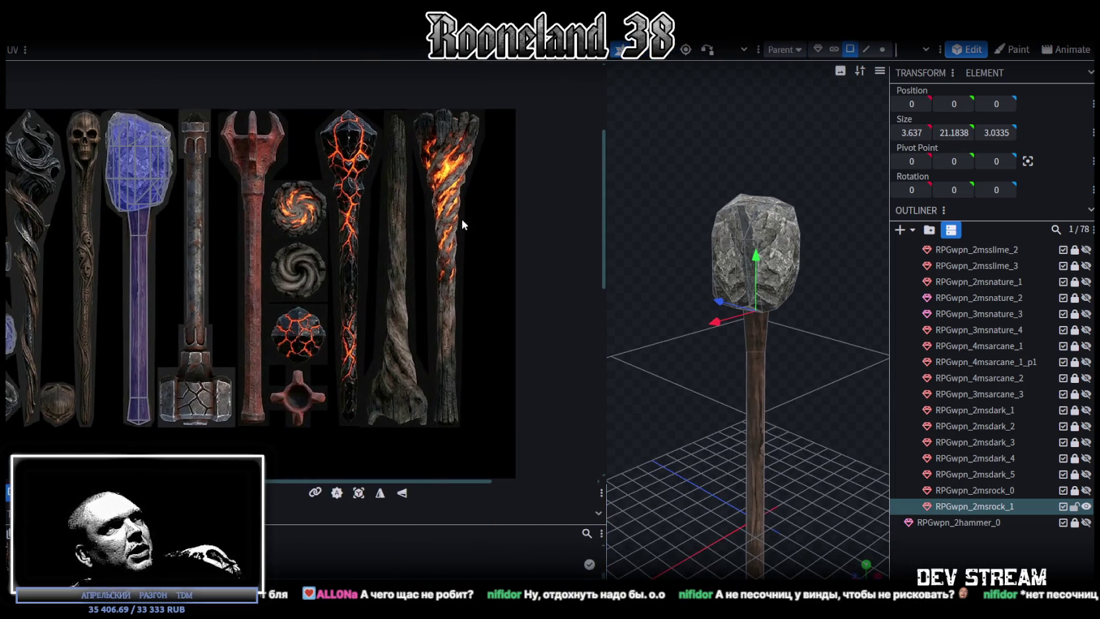
scroll(319, 258, down, 3)
drag(276, 284, 311, 266)
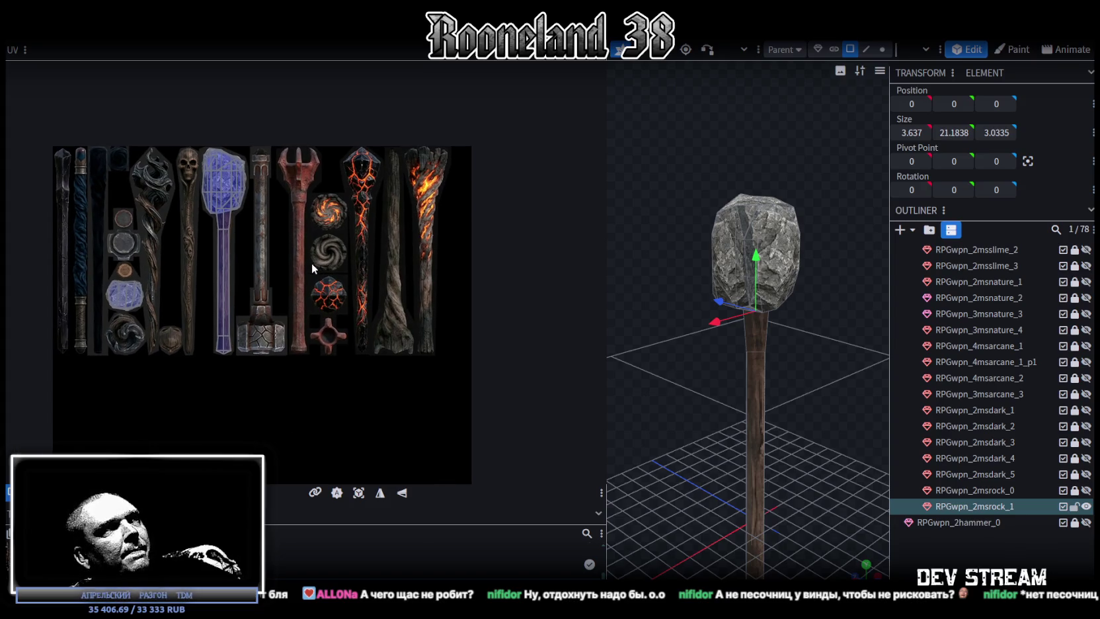
drag(311, 262, 311, 260)
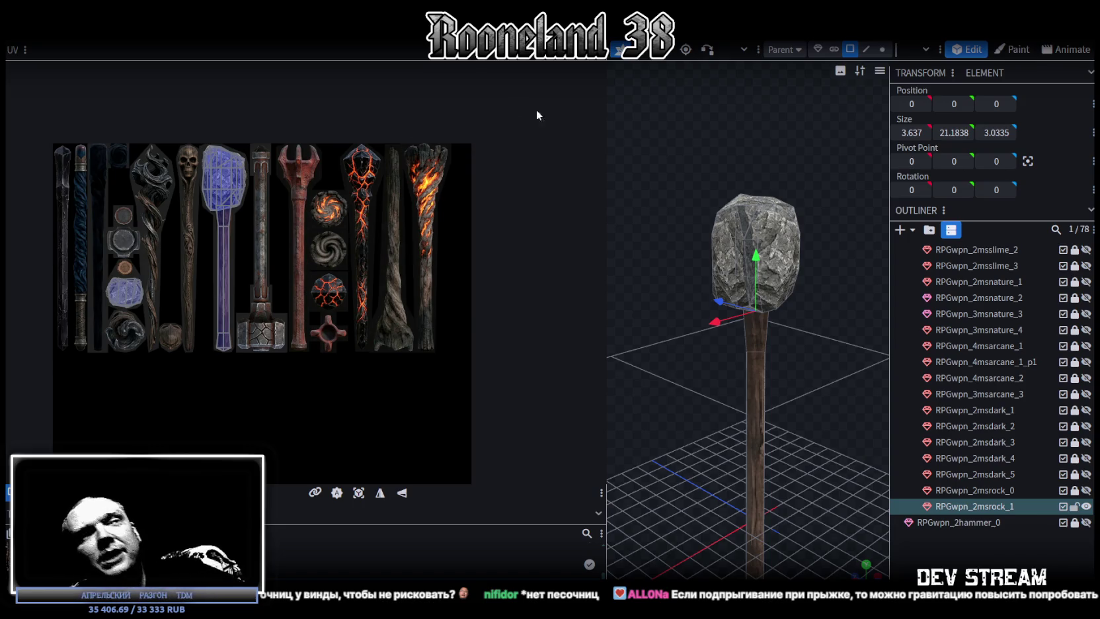
Orbit around the hammer, trying selections on the shaft and head pieces.
scroll(718, 368, up, 6)
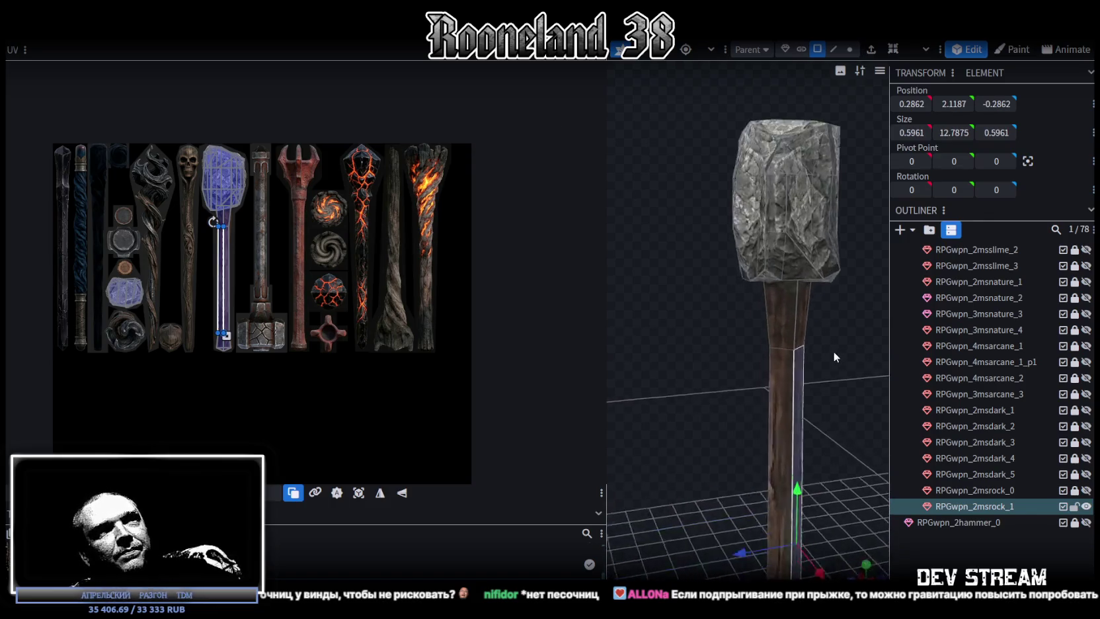
scroll(629, 338, down, 3)
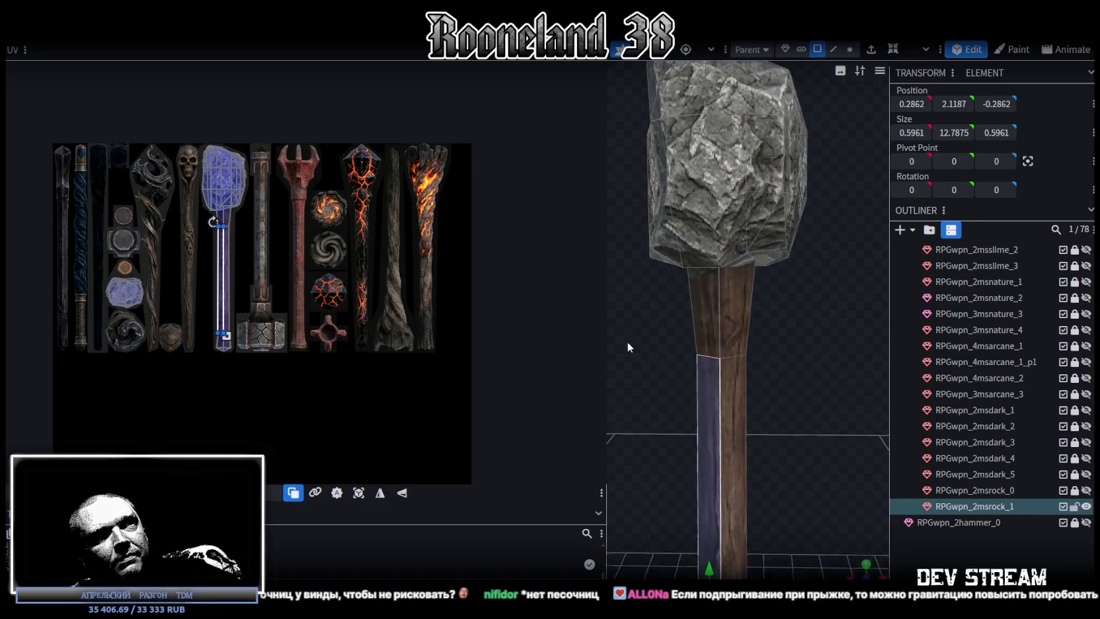
click(709, 309)
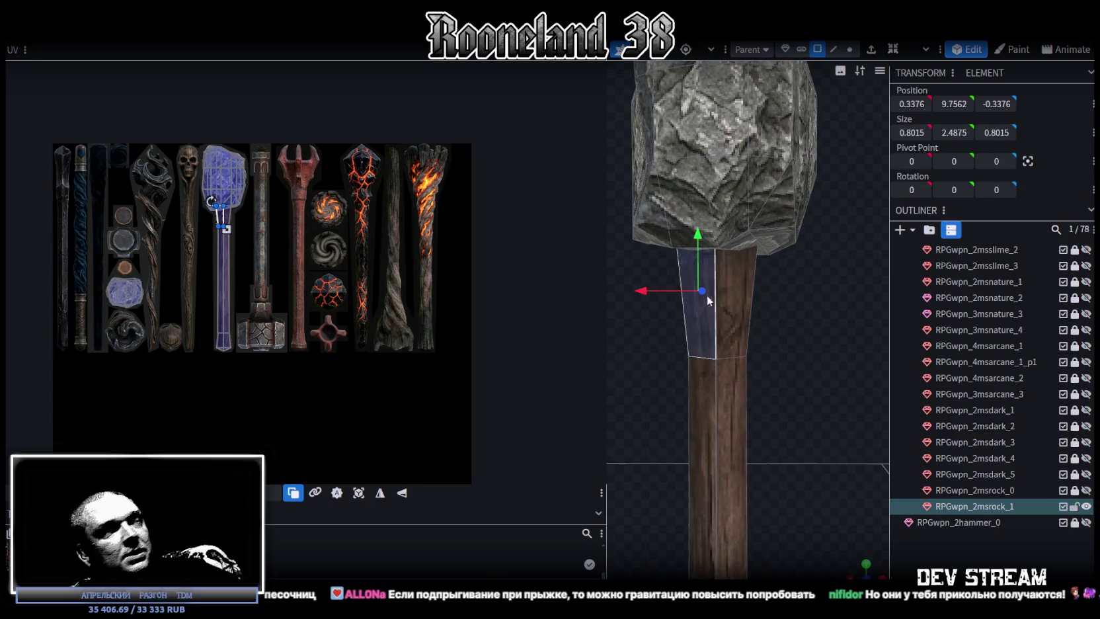
mouse_move(776, 300)
mouse_down()
mouse_move(821, 311)
mouse_move(422, 309)
mouse_move(418, 323)
mouse_move(481, 316)
mouse_move(817, 340)
mouse_move(691, 330)
mouse_move(667, 345)
mouse_move(712, 348)
mouse_move(761, 316)
mouse_move(862, 317)
mouse_move(636, 331)
mouse_move(550, 317)
mouse_move(572, 334)
mouse_move(850, 336)
mouse_up()
click(855, 175)
drag(842, 215, 833, 260)
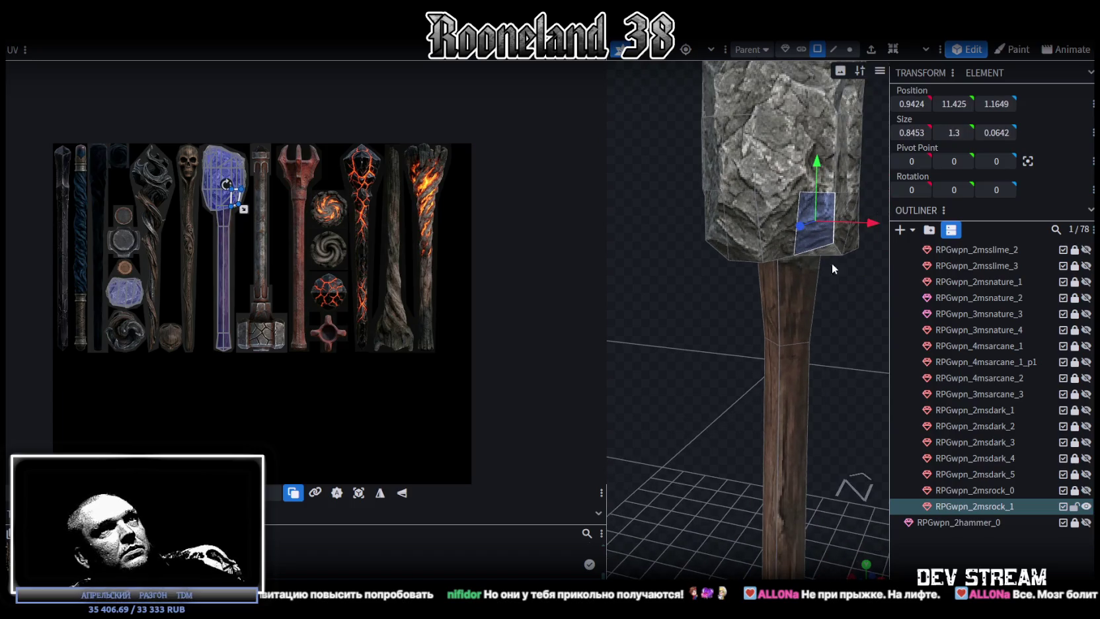
click(801, 280)
scroll(680, 331, down, 3)
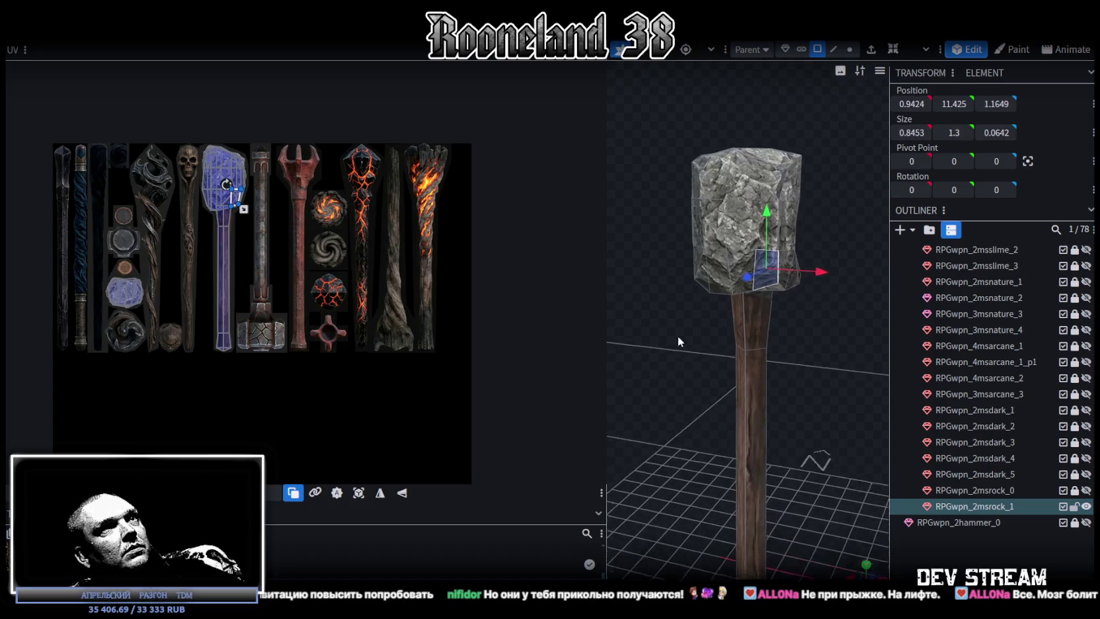
Select the entire rock head with cluster selection and mirror it along X.
click(802, 50)
click(714, 223)
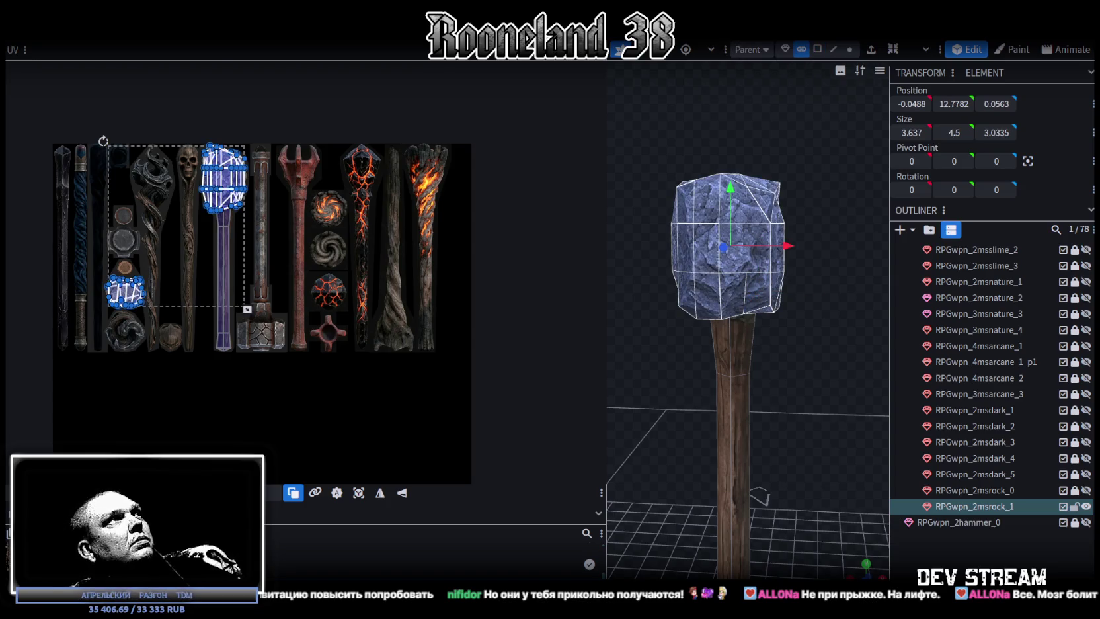
click(254, 67)
Shrink the rock head's width and depth by 0.5 each, to 3.137 × 2.5335.
mouse_move(830, 187)
mouse_down()
mouse_move(609, 186)
mouse_move(813, 145)
mouse_move(774, 168)
mouse_up()
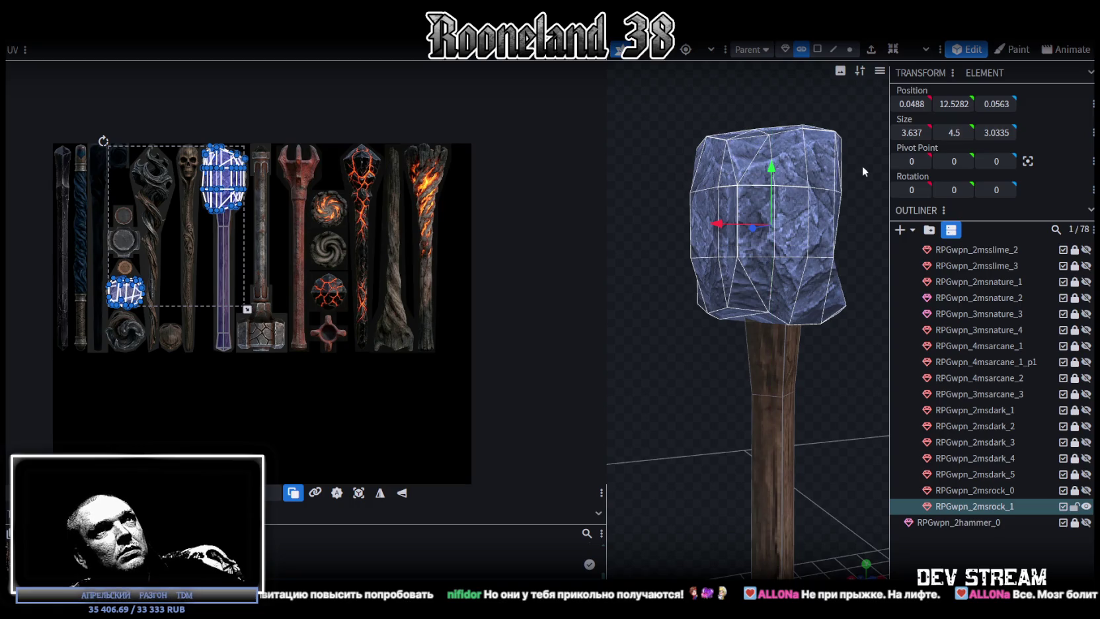
mouse_move(863, 171)
mouse_down()
mouse_move(853, 205)
mouse_move(863, 299)
mouse_up()
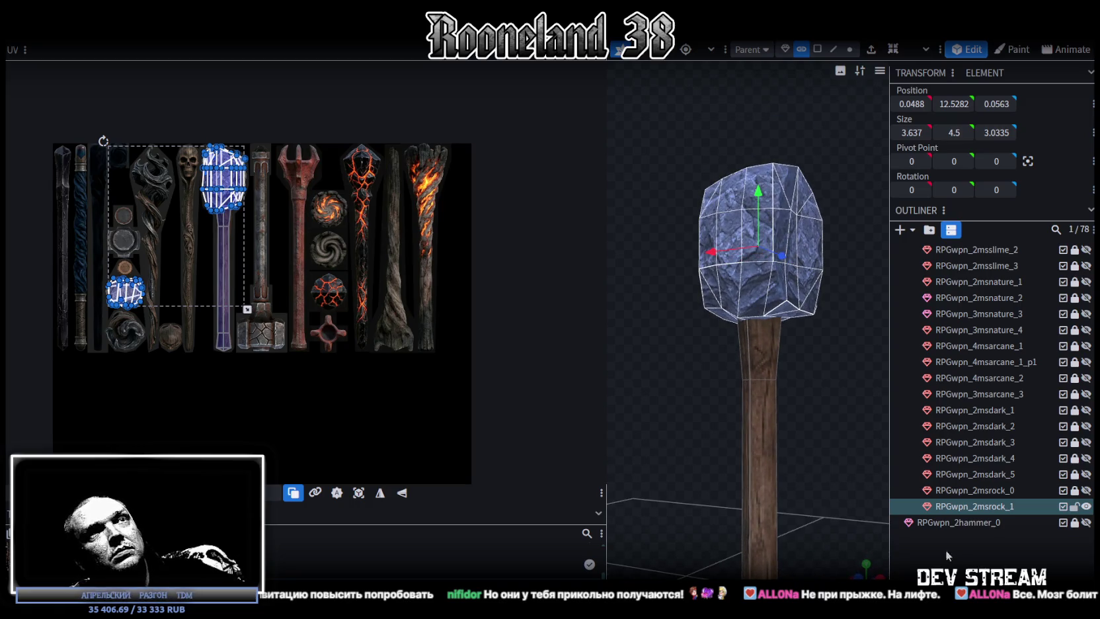
drag(834, 390, 792, 360)
mouse_move(840, 483)
mouse_down()
mouse_move(747, 301)
mouse_move(769, 410)
mouse_move(783, 400)
mouse_up()
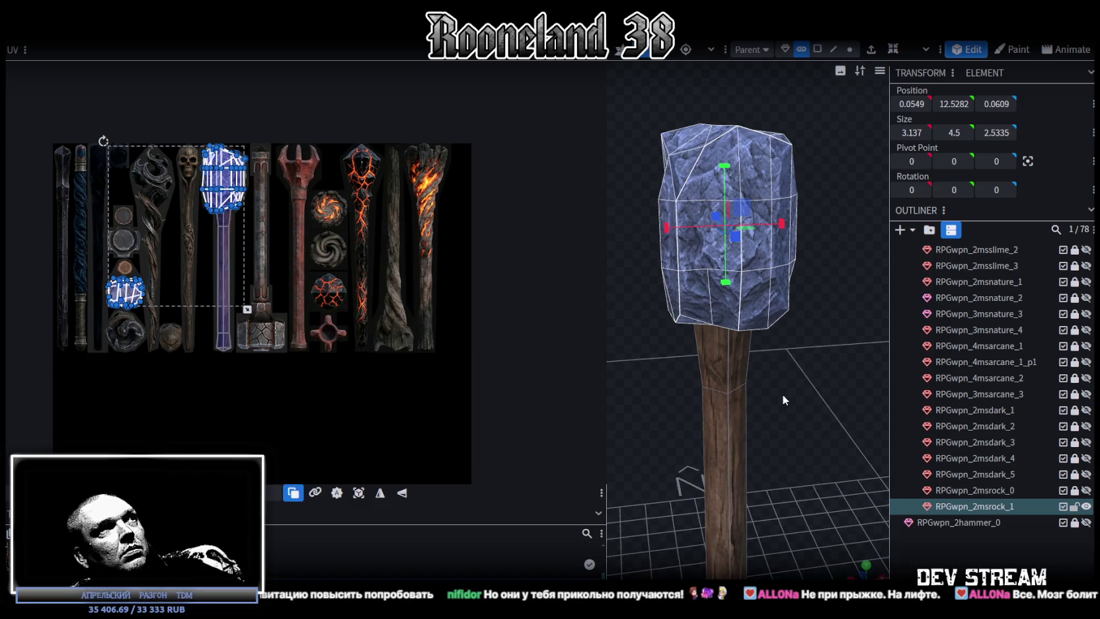
click(765, 413)
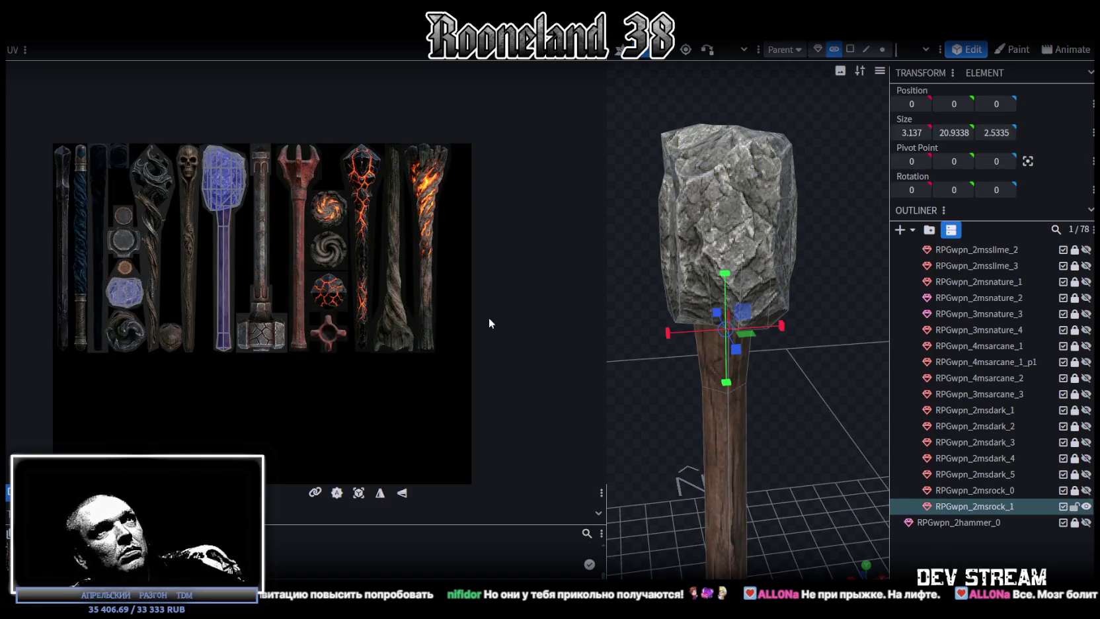
Deselect the rock head and switch from Blockbench back to the Unity Editor.
scroll(224, 175, up, 3)
click(883, 548)
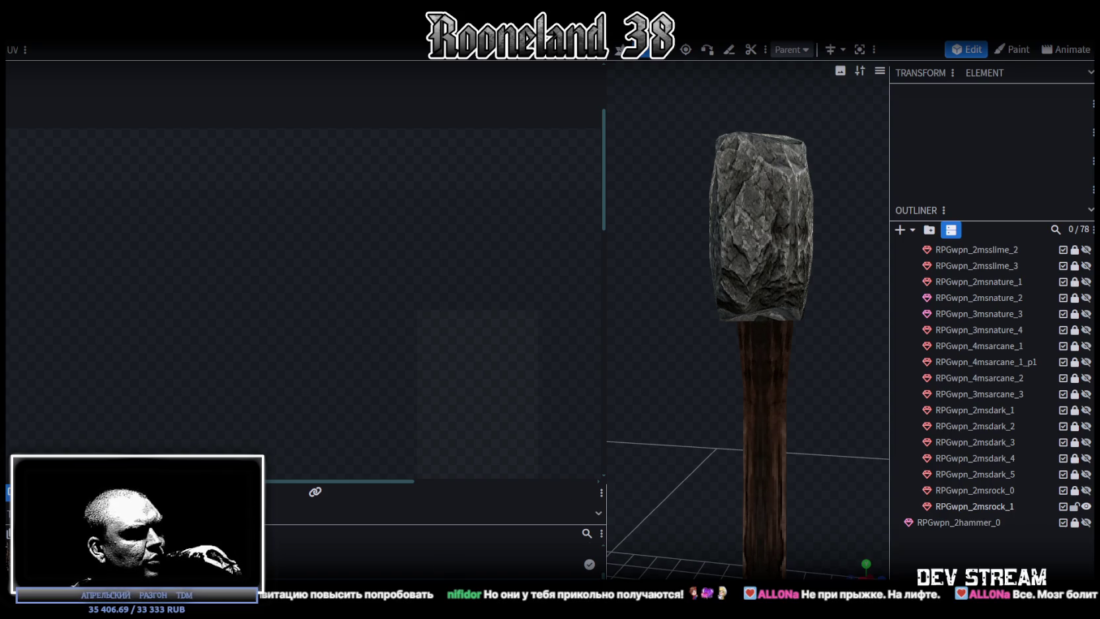
key(alt+Tab)
key(ctrl+v)
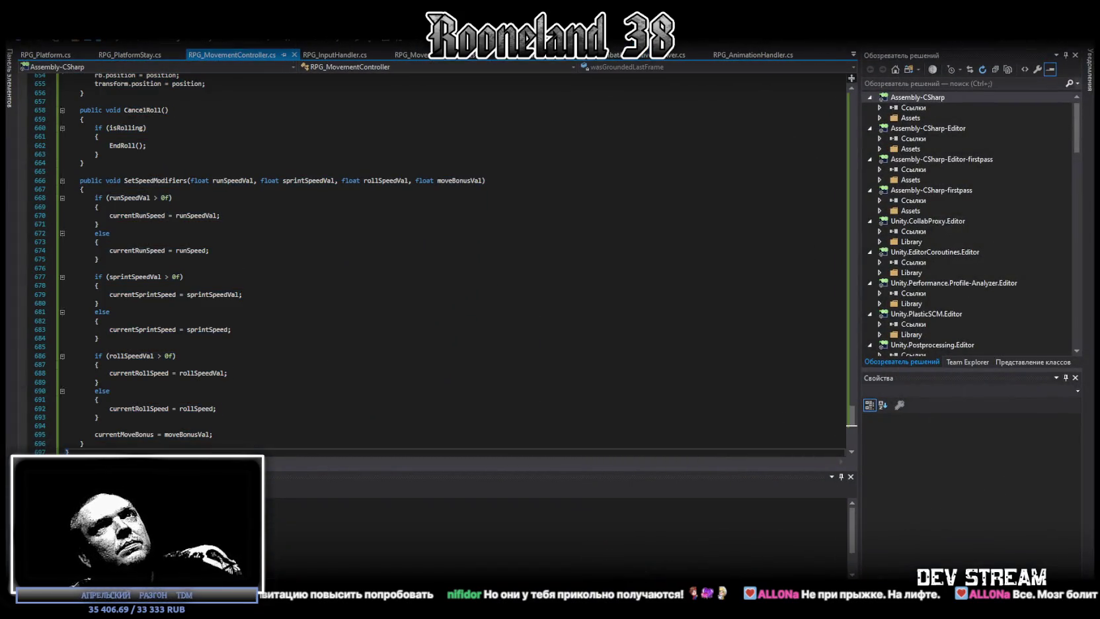
key(alt+Tab)
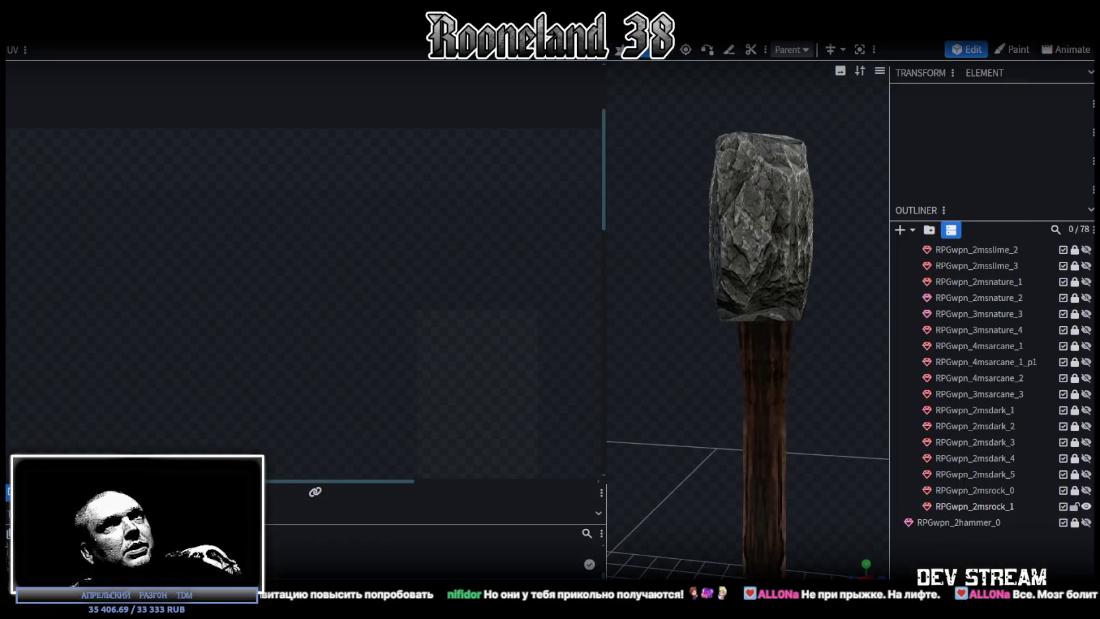
key(alt+Tab)
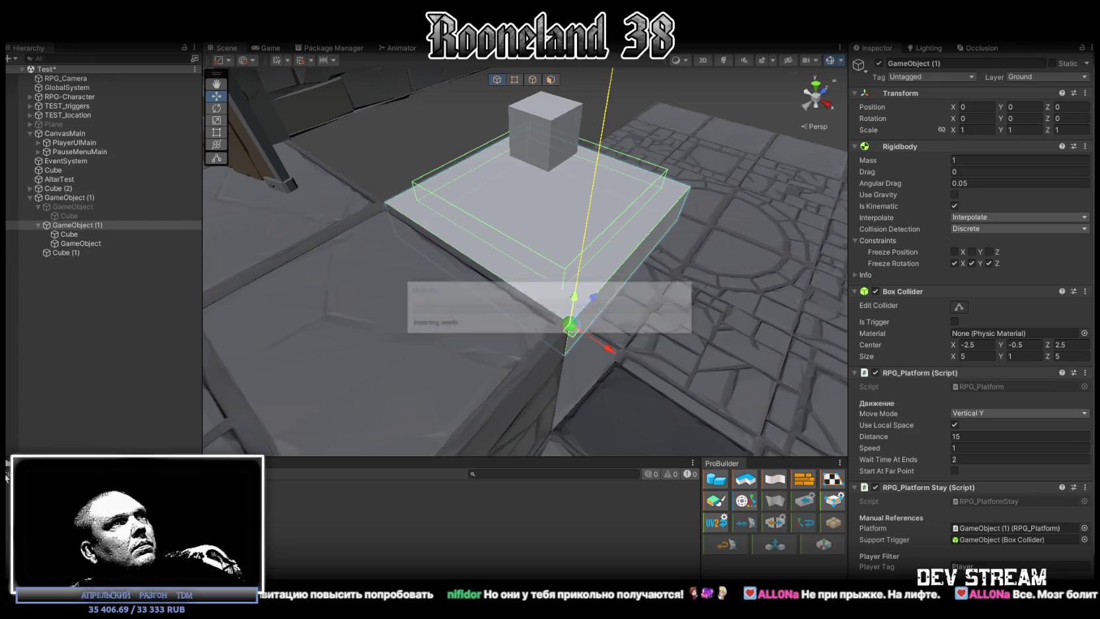
Briefly set the platform Speed to 5, restore it to 1, and walk onto the descending lift.
key(ctrl+5)
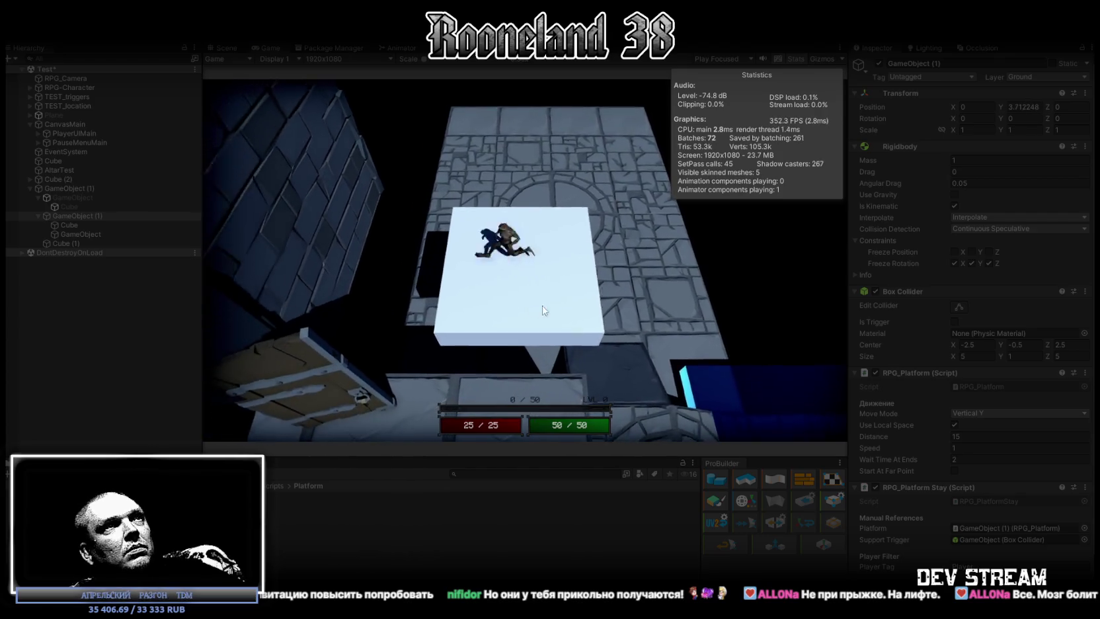
click(965, 448)
text(5)
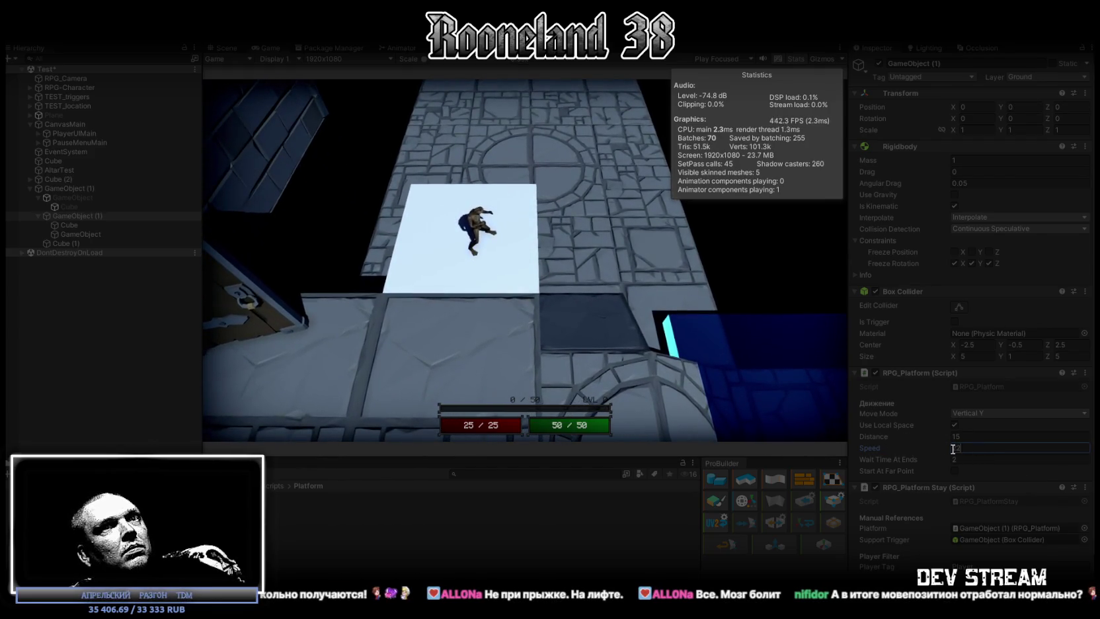
text(1)
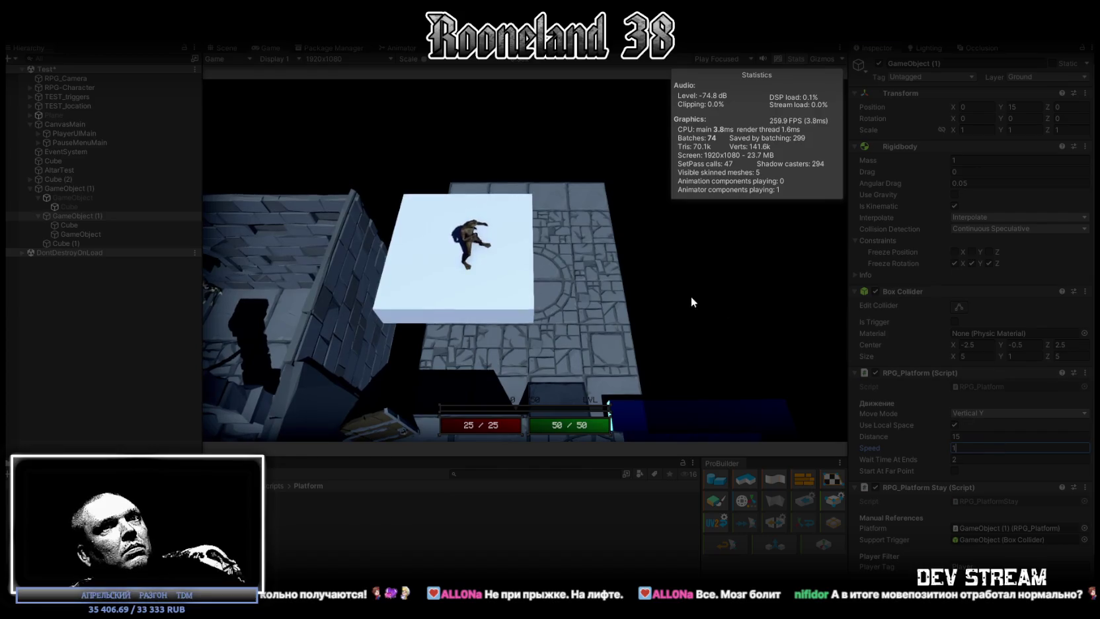
click(542, 332)
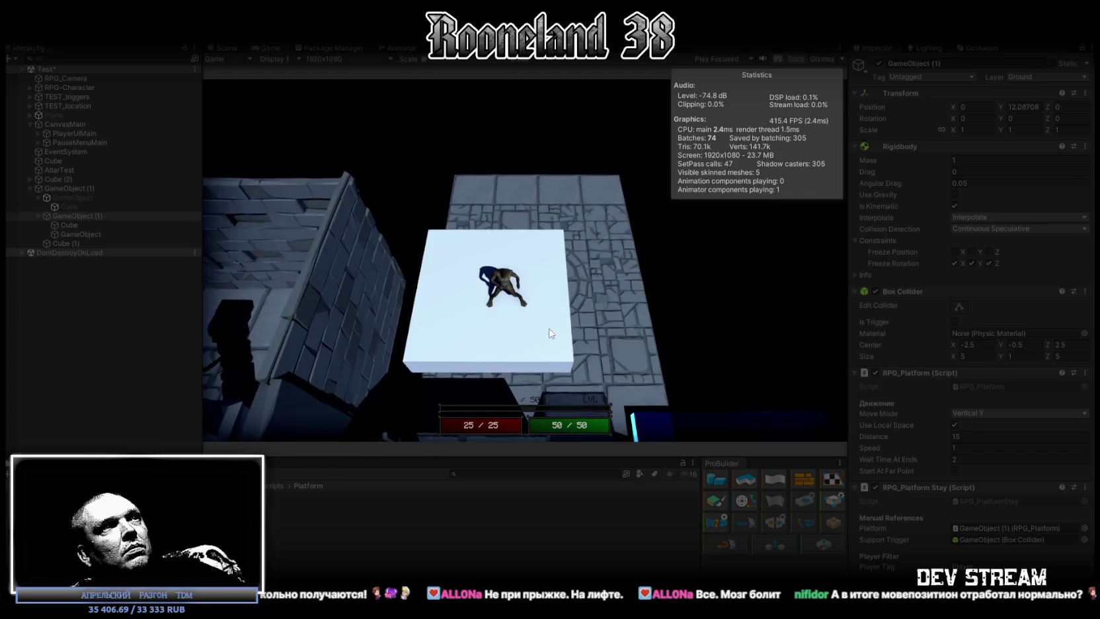
key(s)
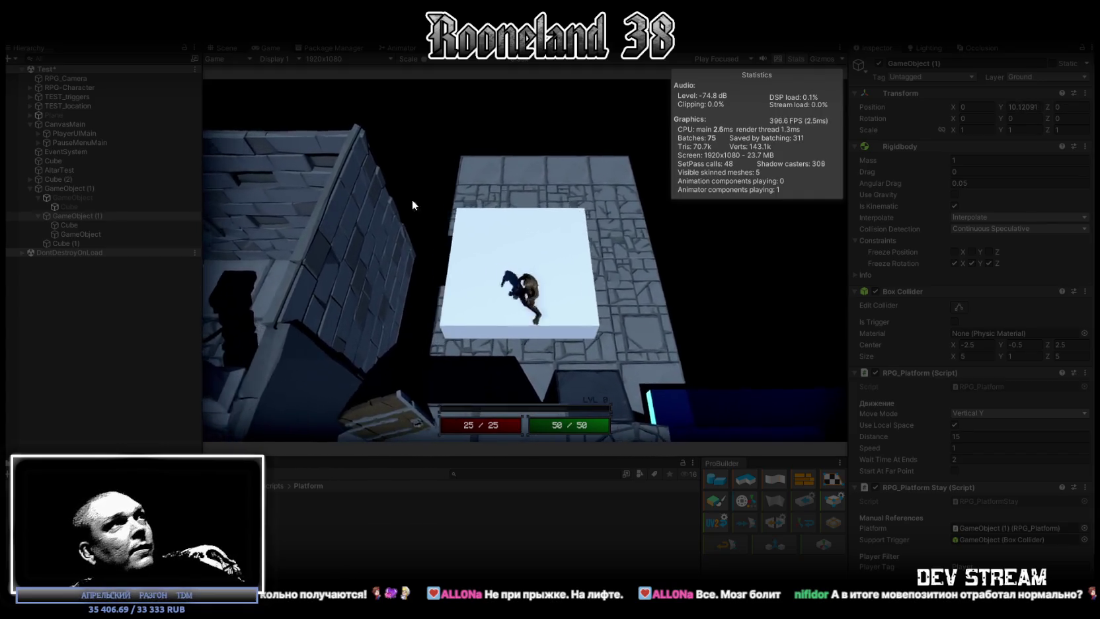
double_click(277, 46)
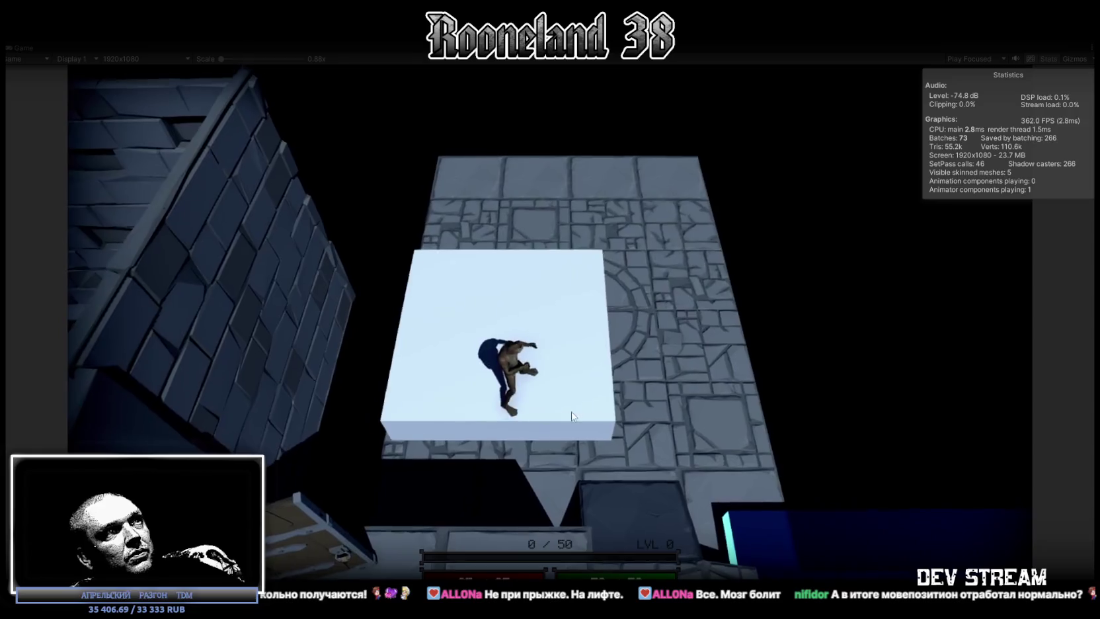
Walk the character around the lift with WASD, then off onto the stone dungeon floor.
key(w)
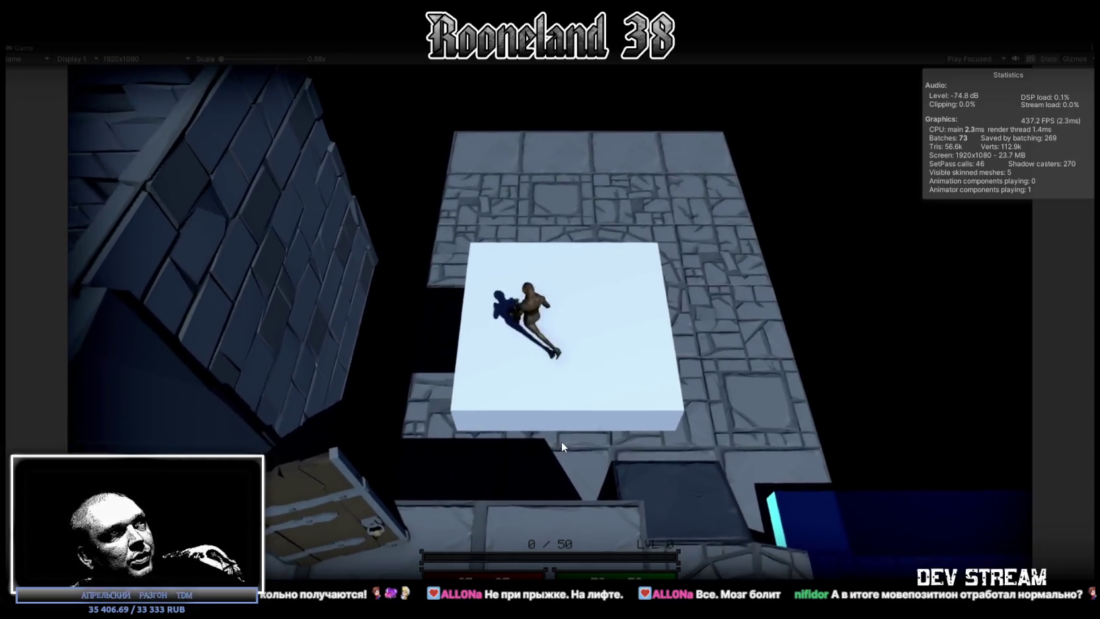
key(a)
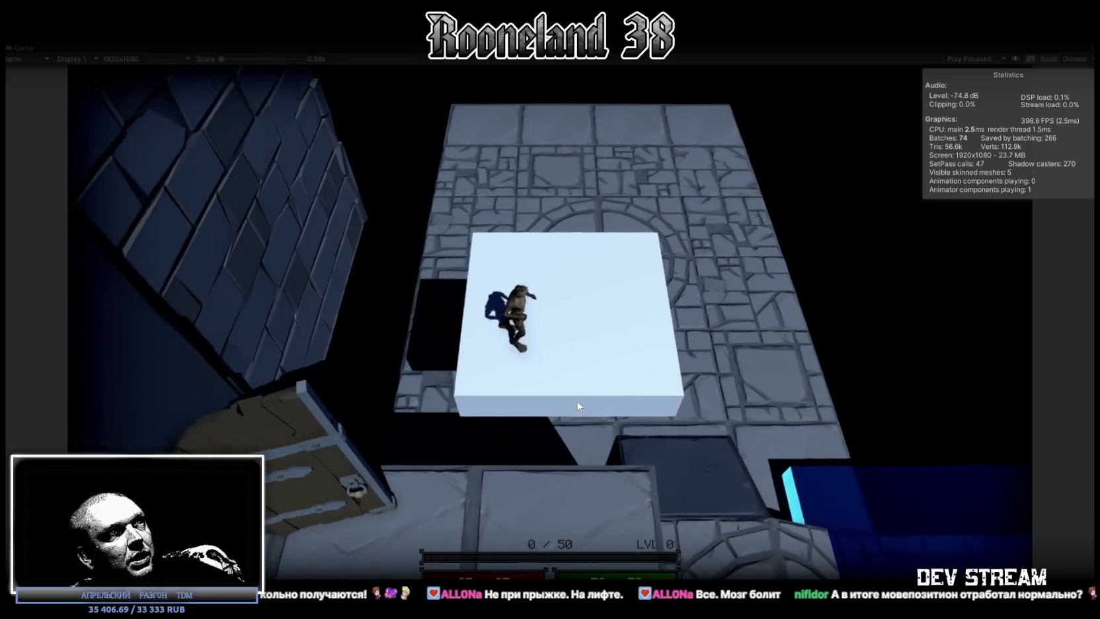
key(d)
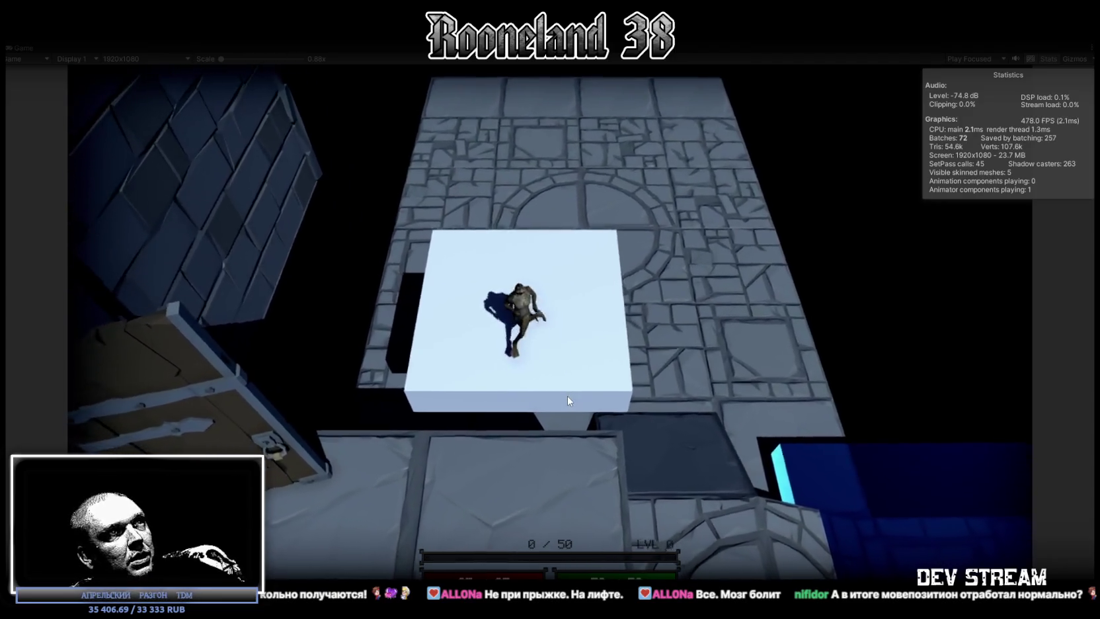
key(s)
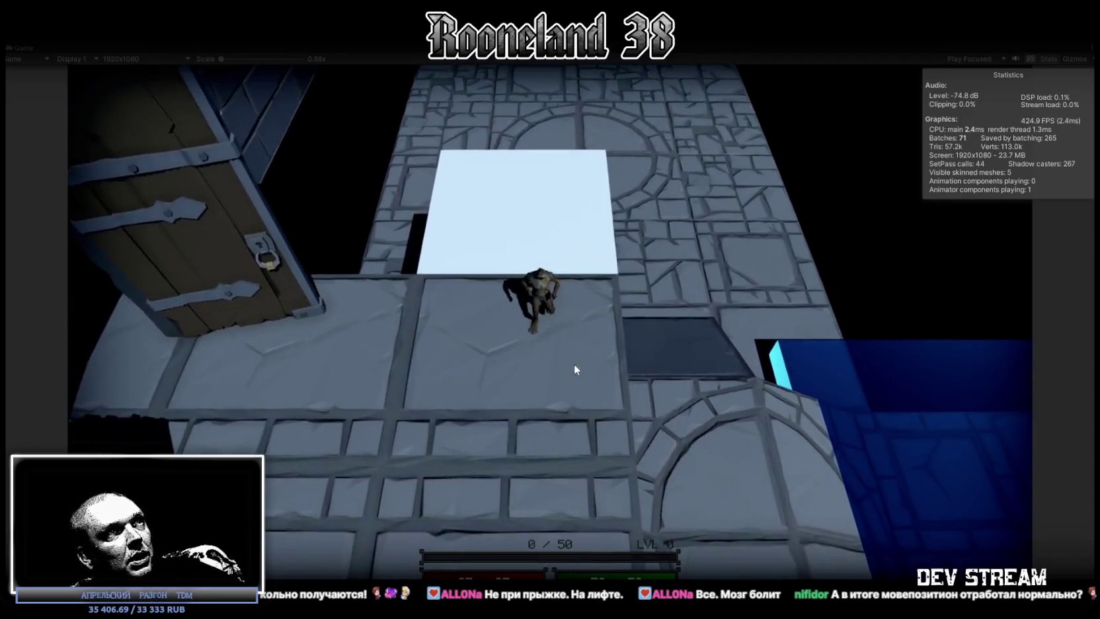
key(w)
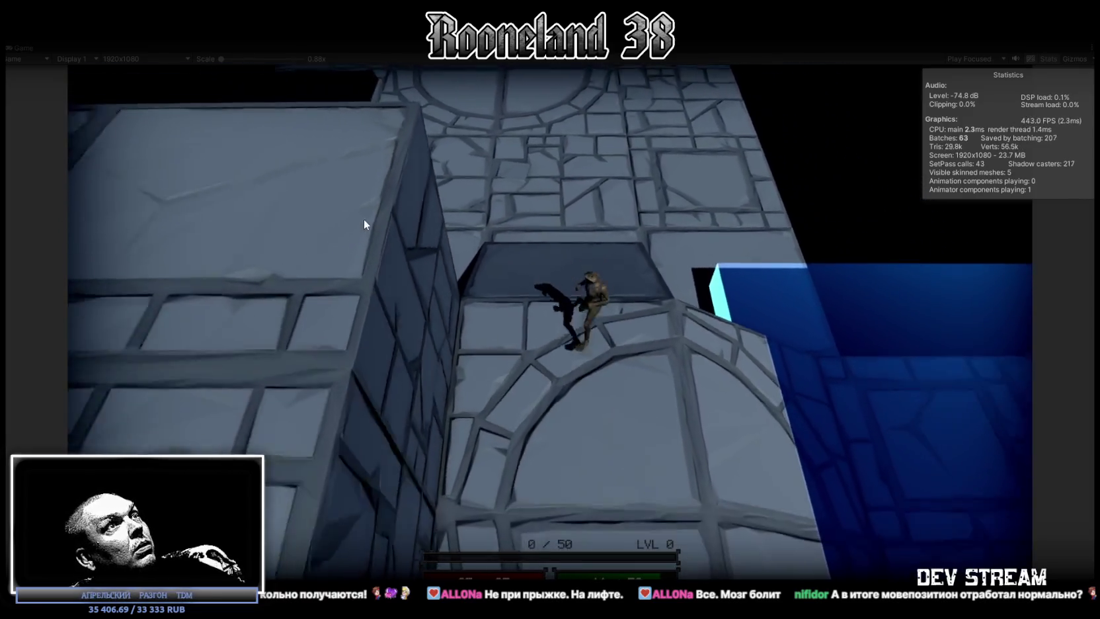
key(s)
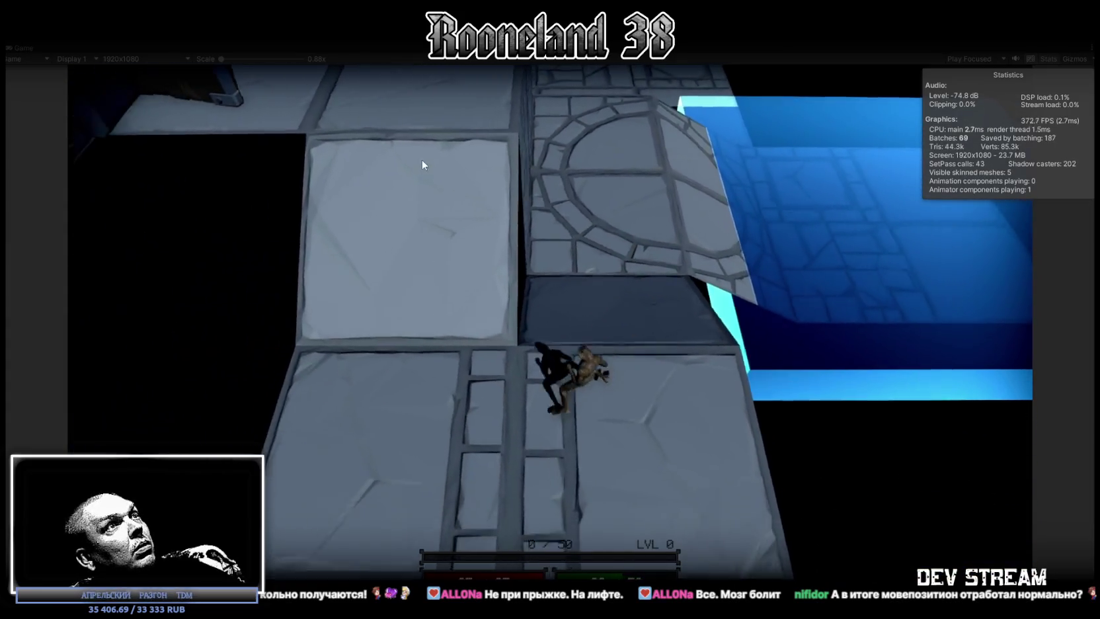
key(w)
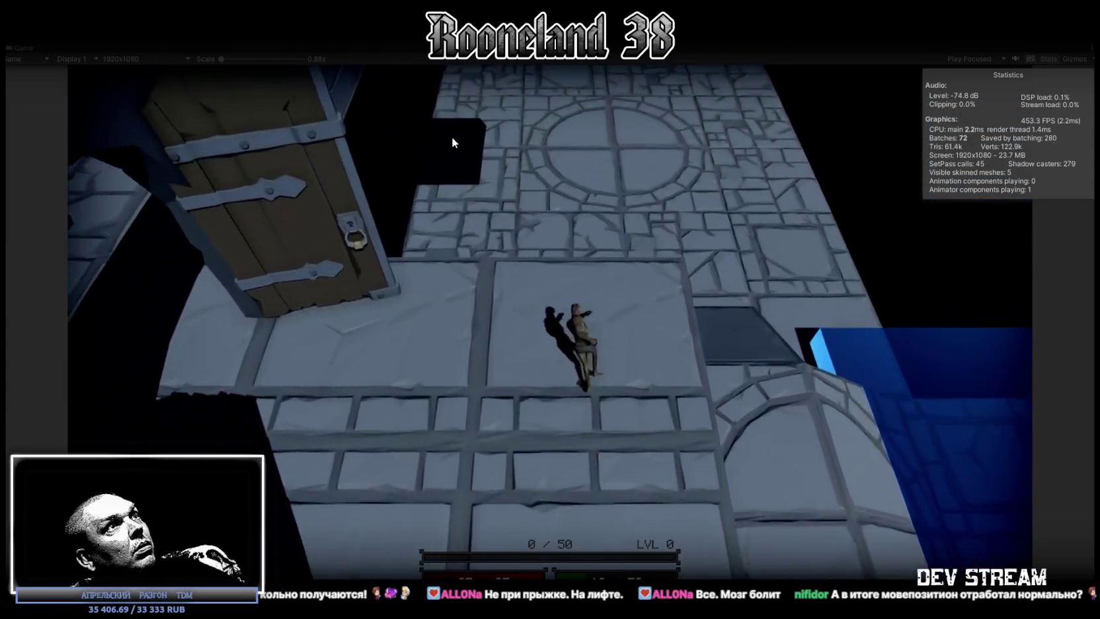
key(w)
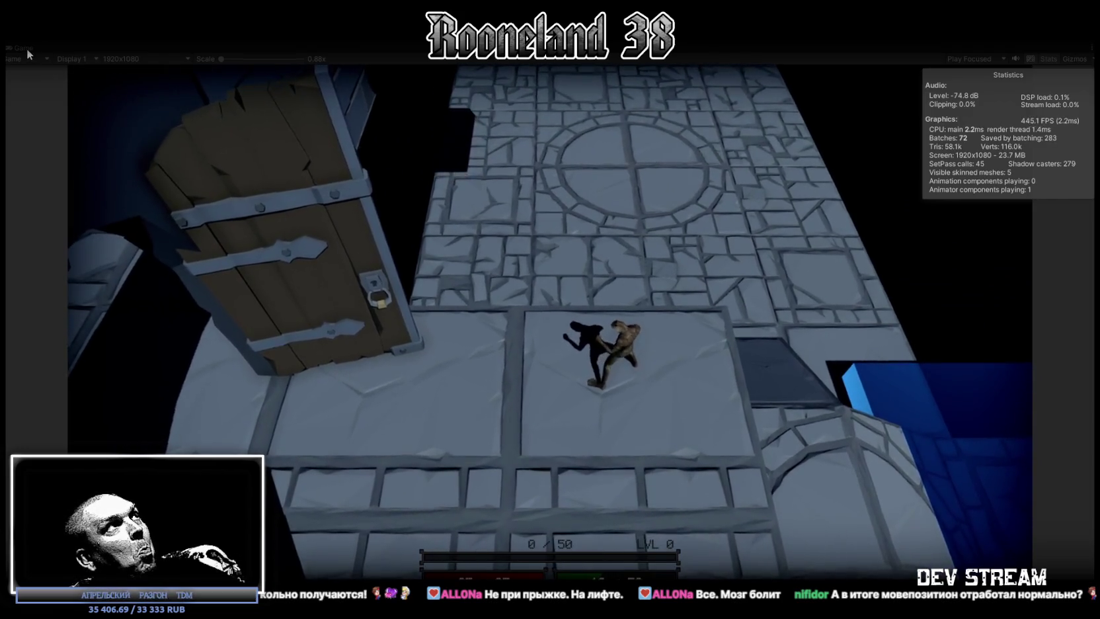
Restore the editor layout, commit a platform speed of 3, and stop play mode.
double_click(27, 48)
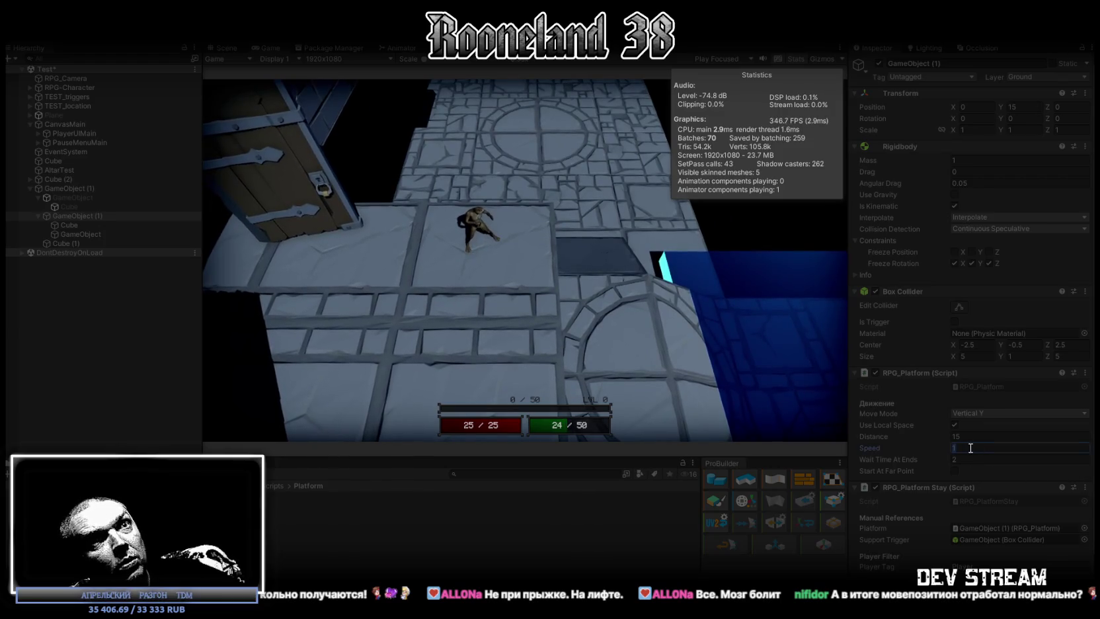
text(3)
click(568, 257)
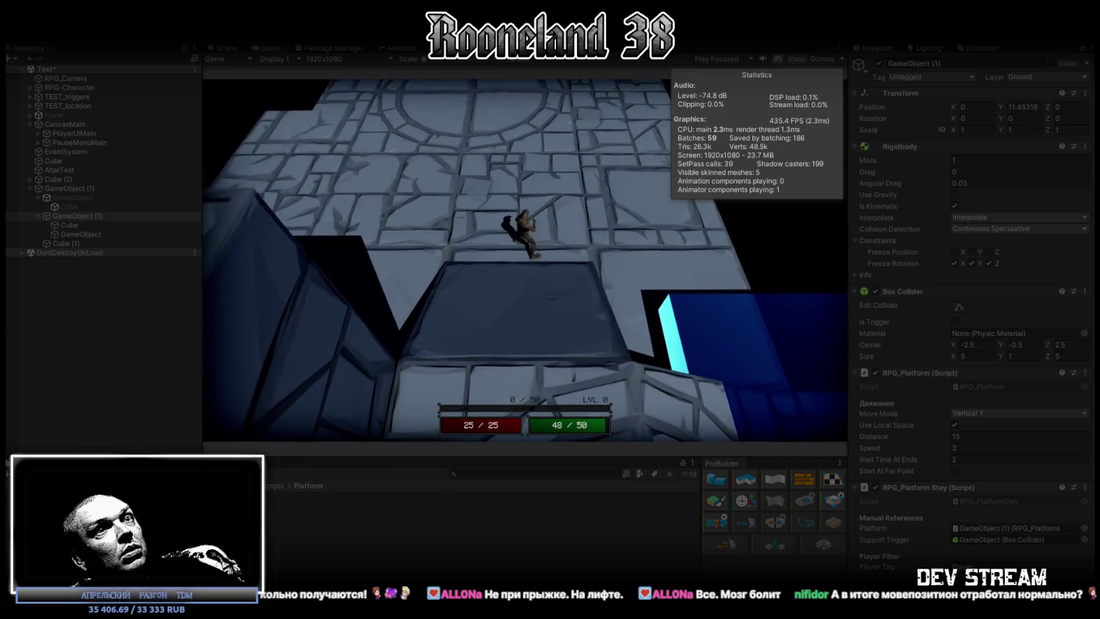
key(ctrl+p)
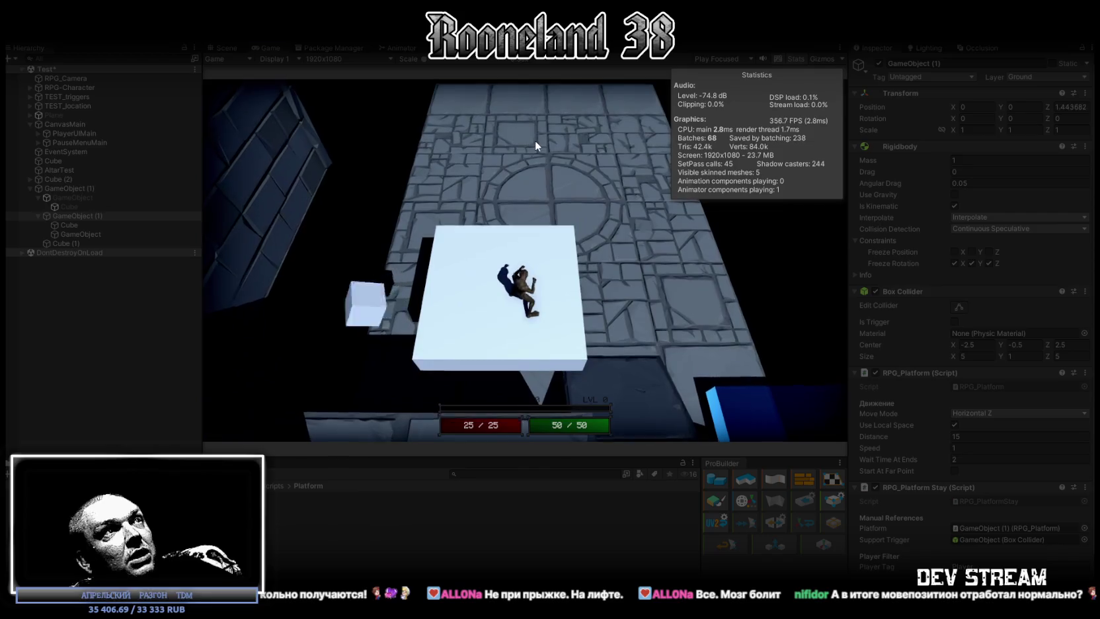
Set the RPG_Platform Speed to 2 and maximize the Game view.
click(978, 448)
key(BackSpace)
text(2)
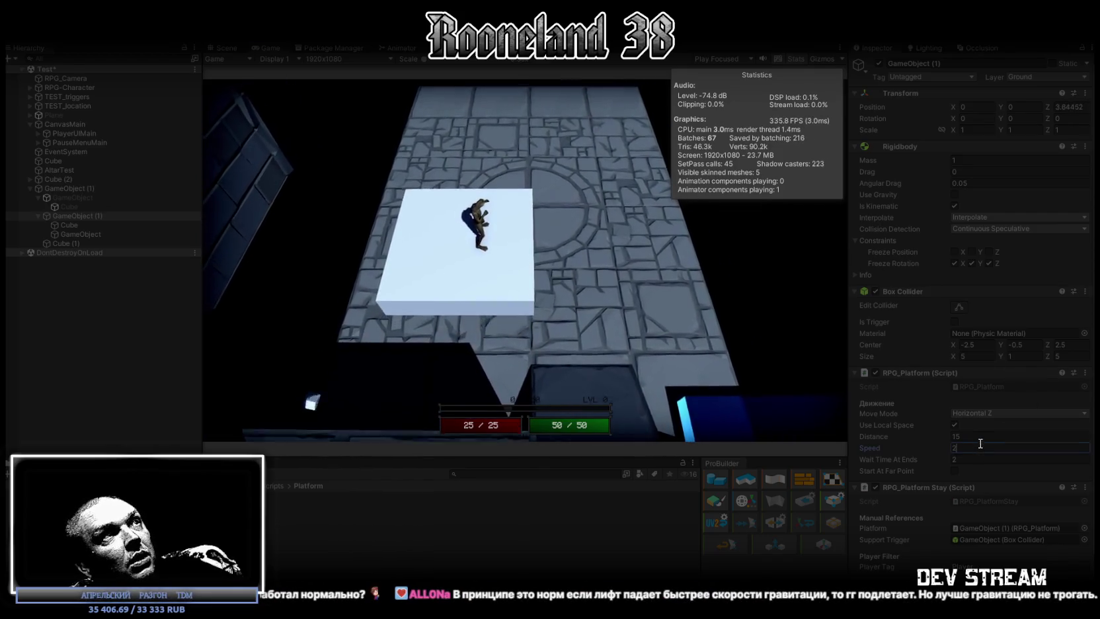
key(Escape)
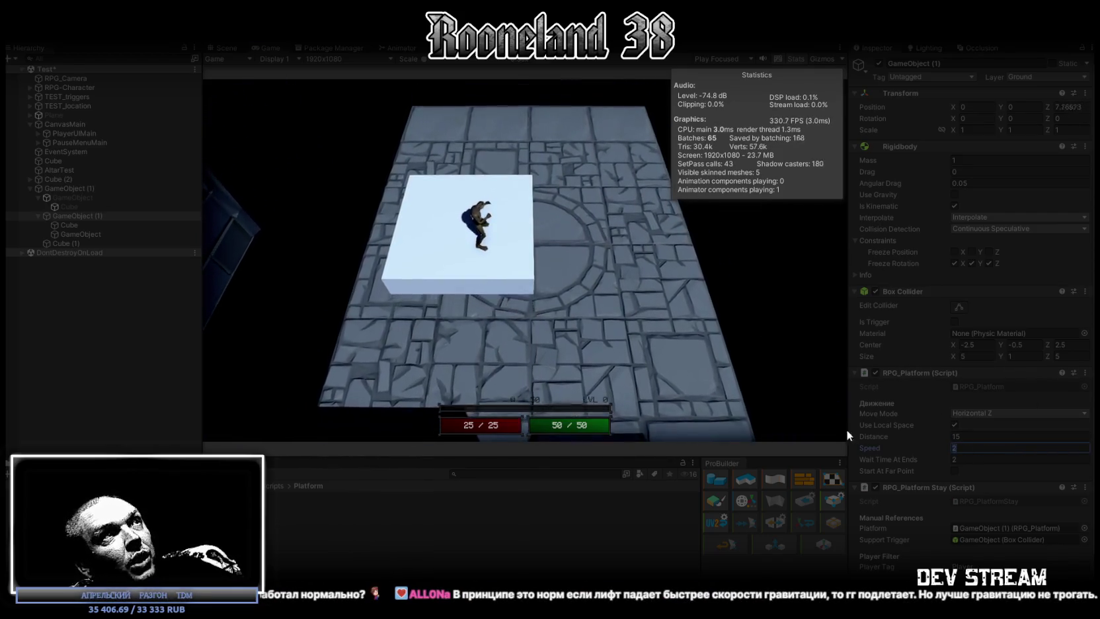
double_click(275, 47)
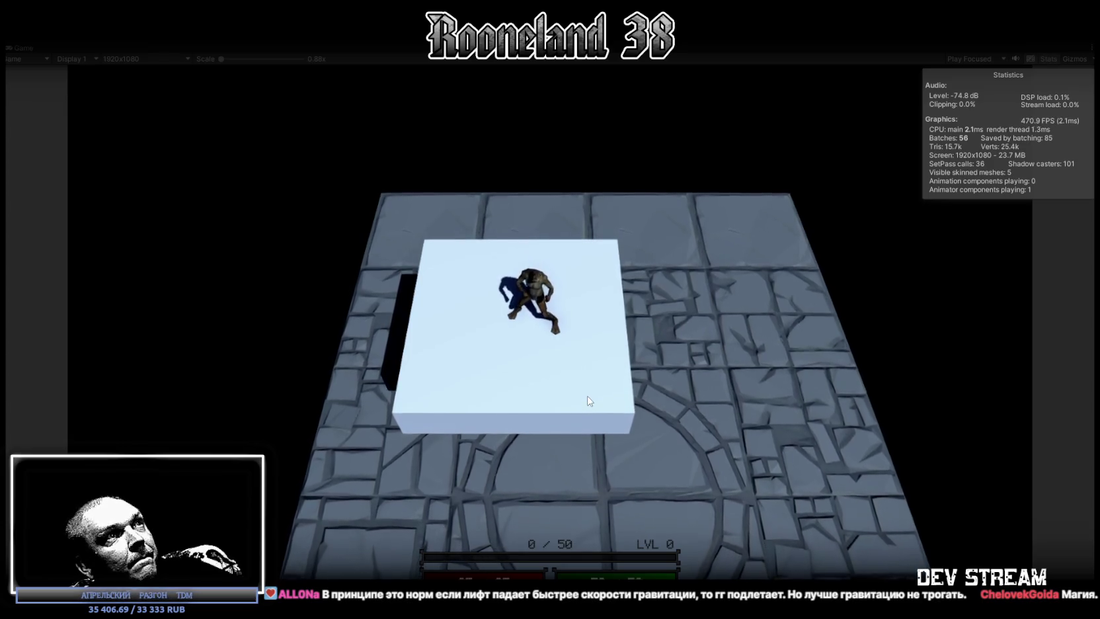
Stop play, assign the Platform physic material to the Box Collider, and set Static Friction to 1.
key(ctrl+p)
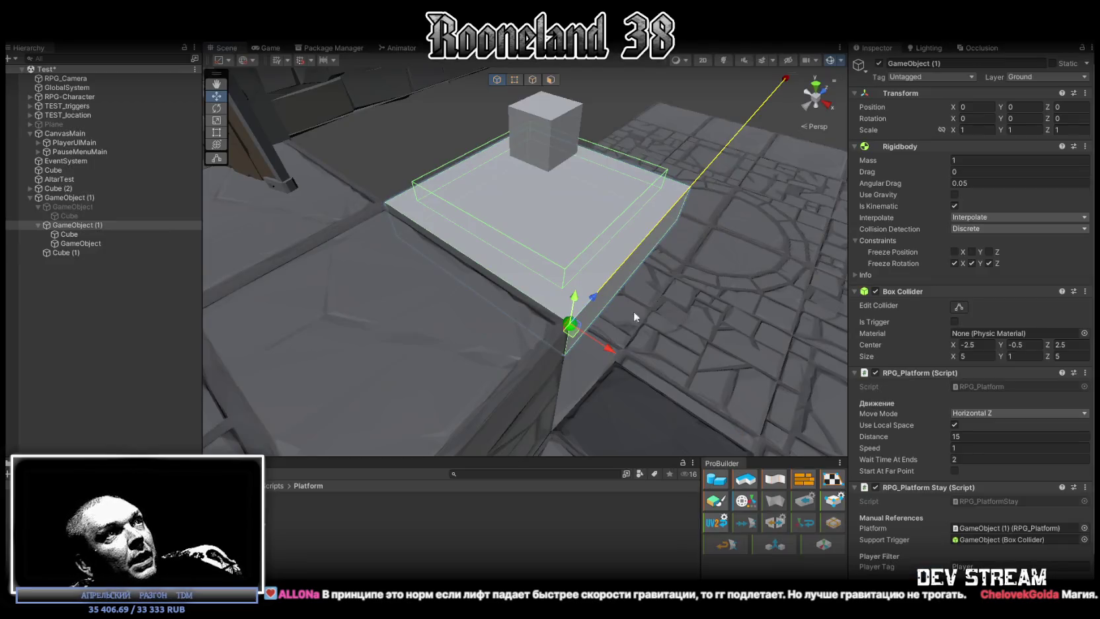
click(1084, 333)
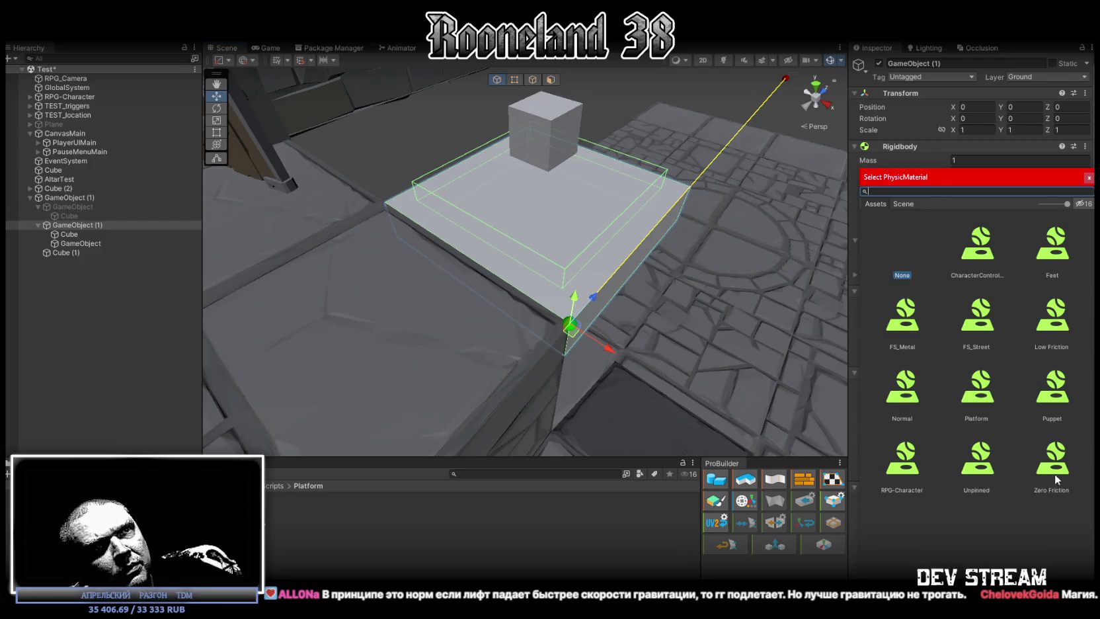
double_click(987, 383)
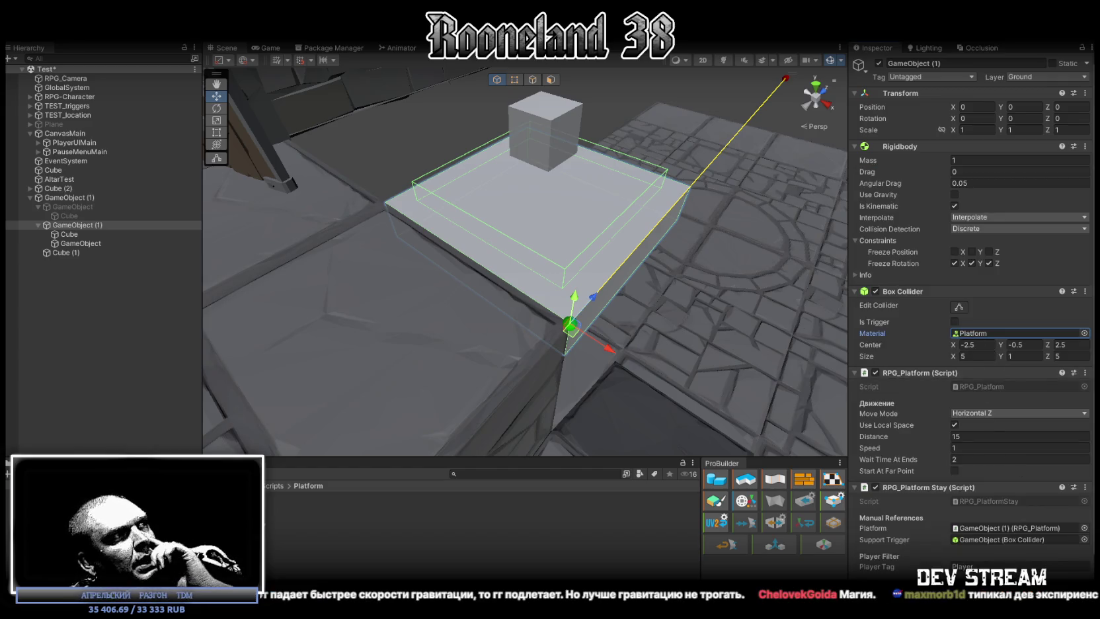
double_click(985, 333)
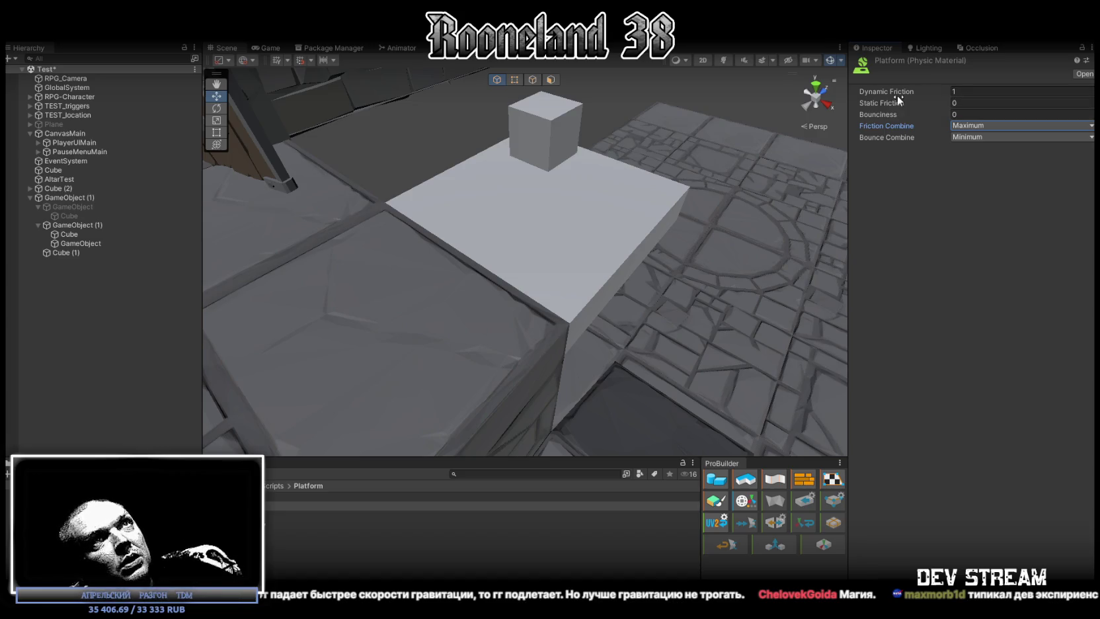
click(862, 98)
click(984, 101)
text(1)
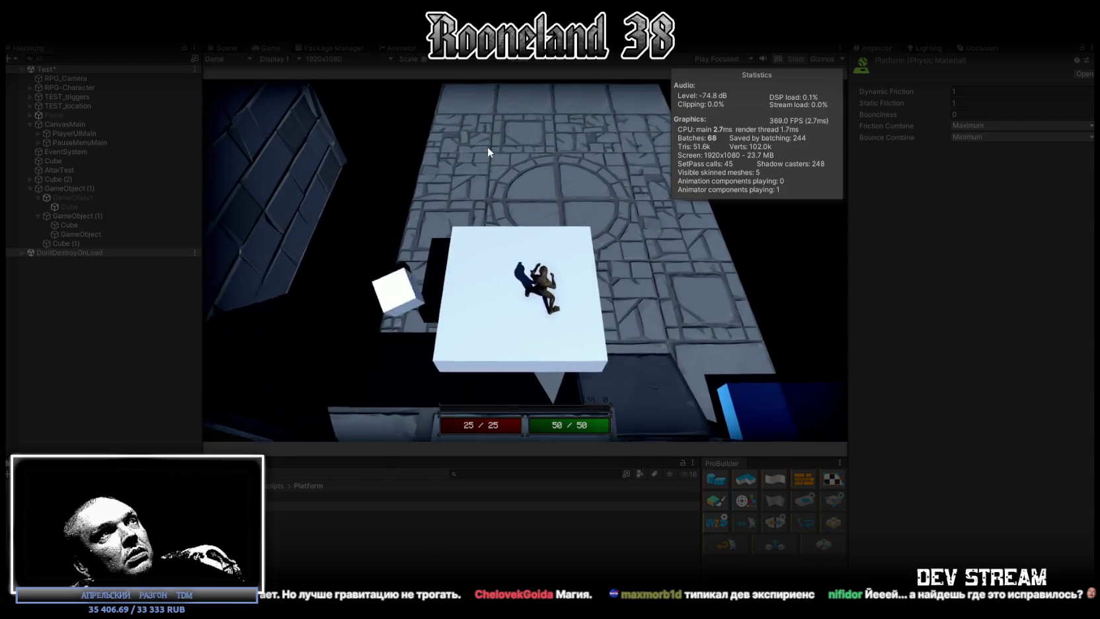
Watch the ride full-size, then select GameObject (1) and edit its RPG_Platform Speed.
double_click(270, 48)
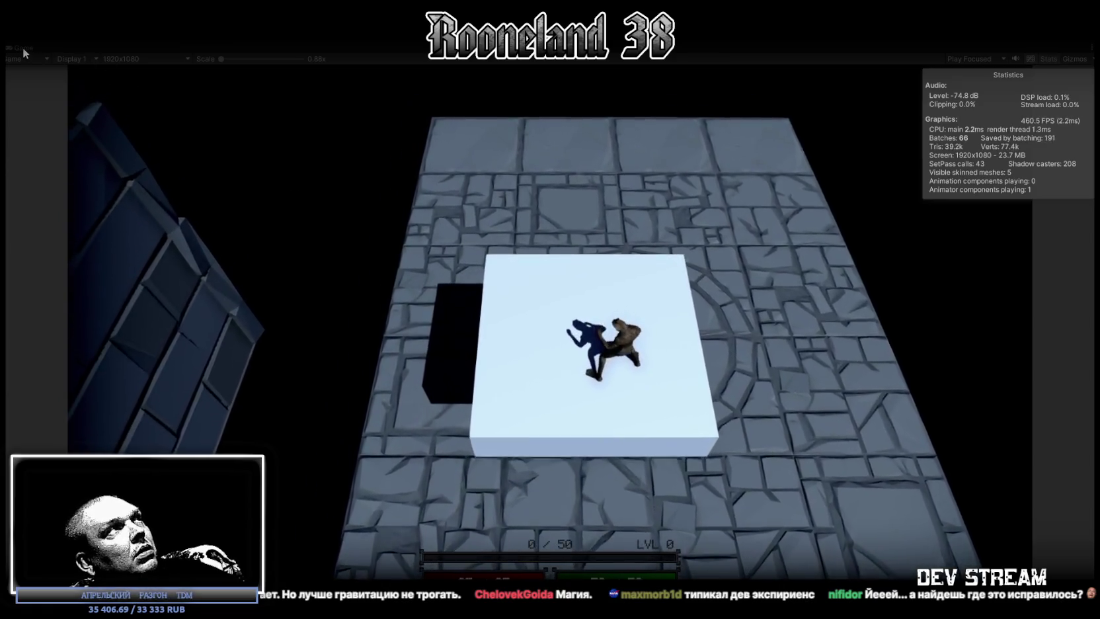
double_click(23, 48)
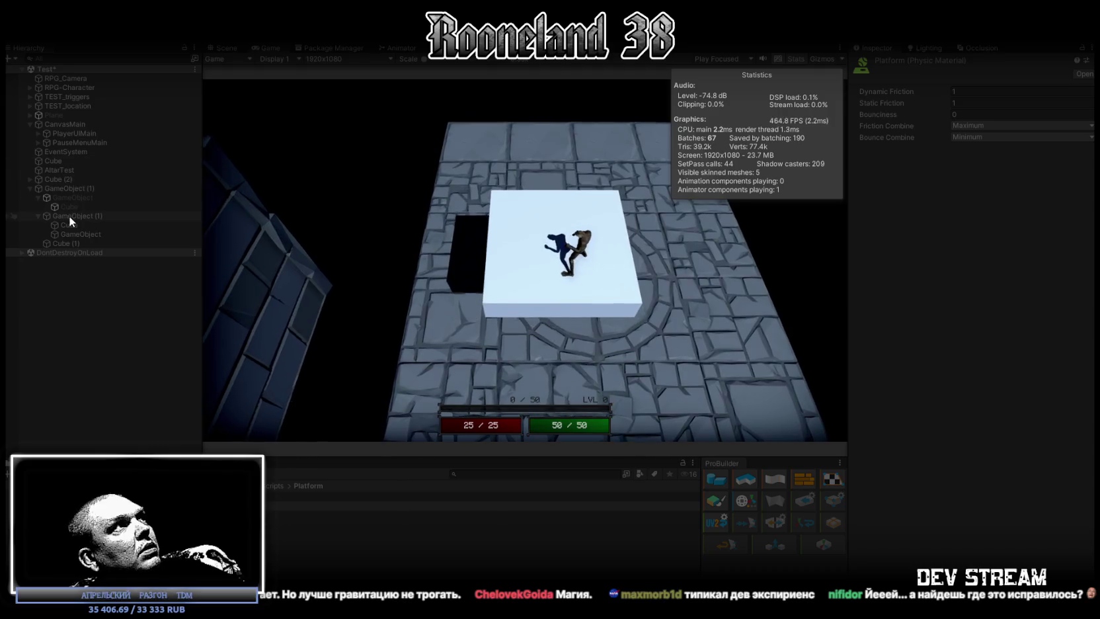
click(69, 216)
click(975, 446)
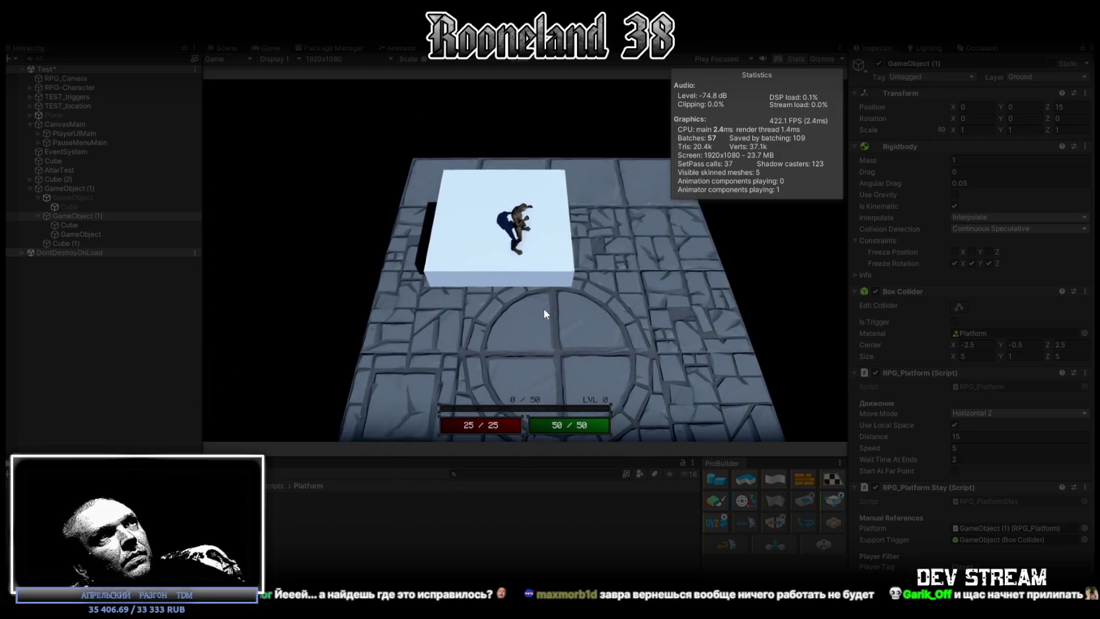
click(973, 448)
text(1)
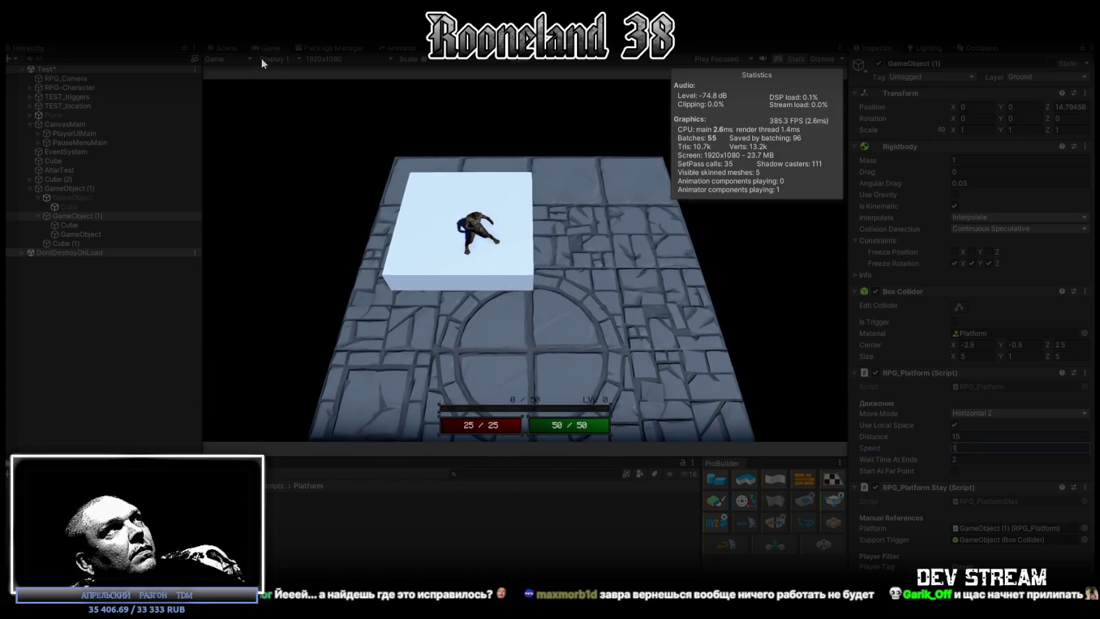
Watch the ride full-size again, then select RPG-Character to inspect its Capsule Collider.
double_click(269, 46)
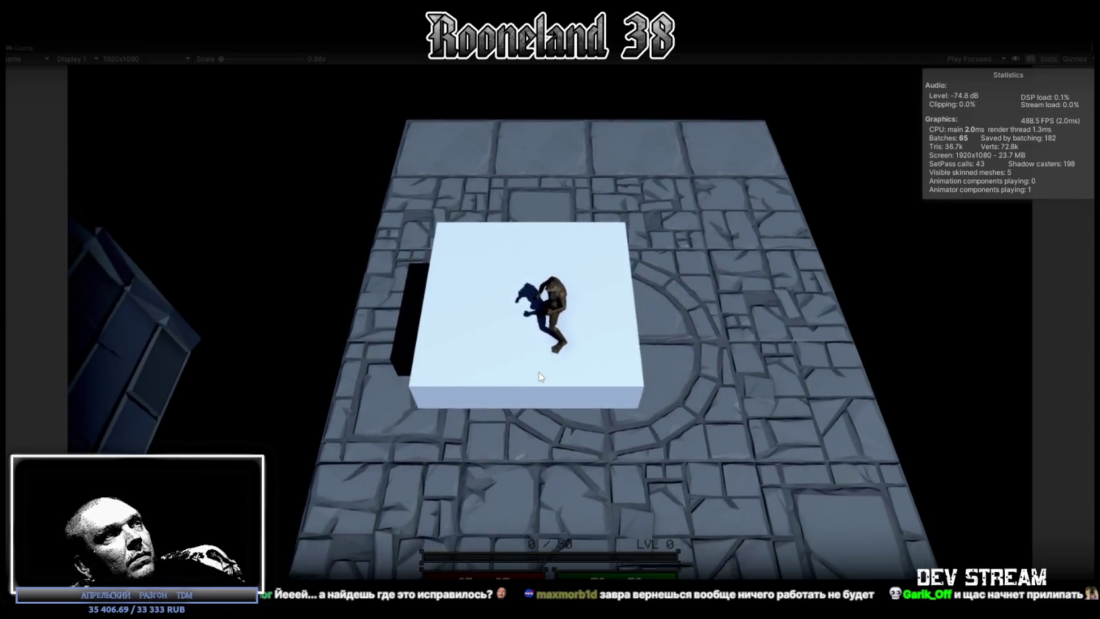
double_click(20, 48)
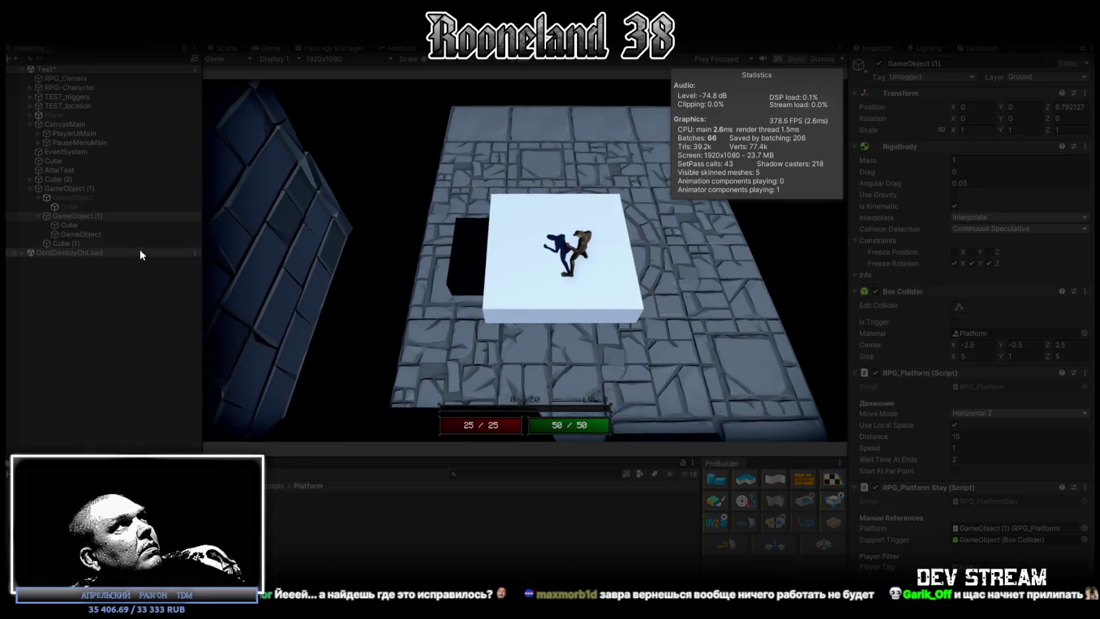
click(60, 87)
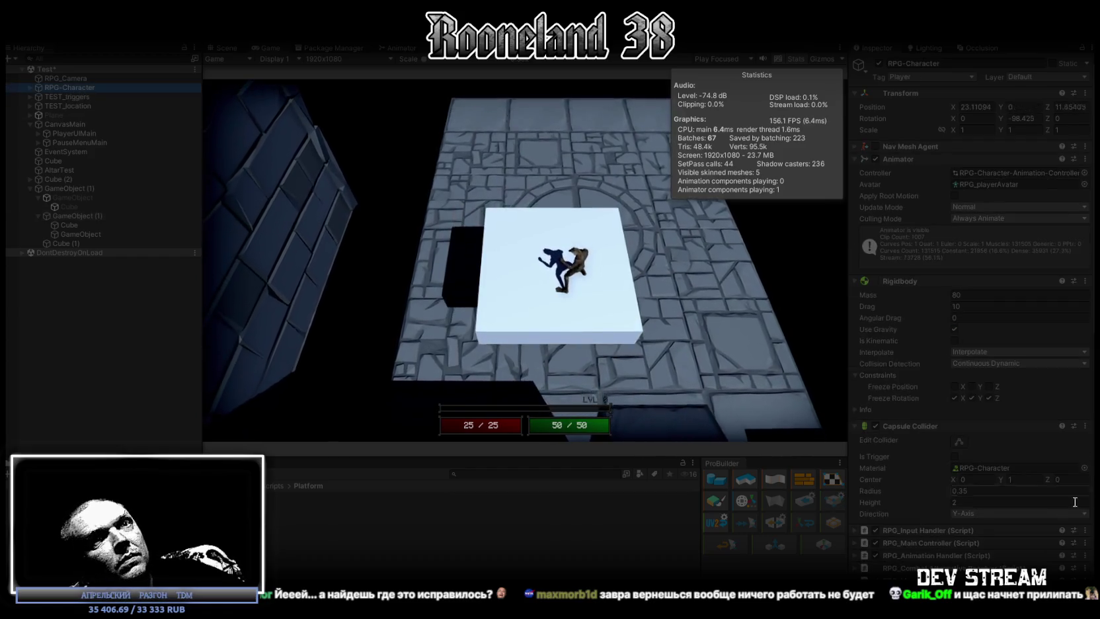
Set the RPG-Character physic material's Friction Combine to Maximum.
click(994, 467)
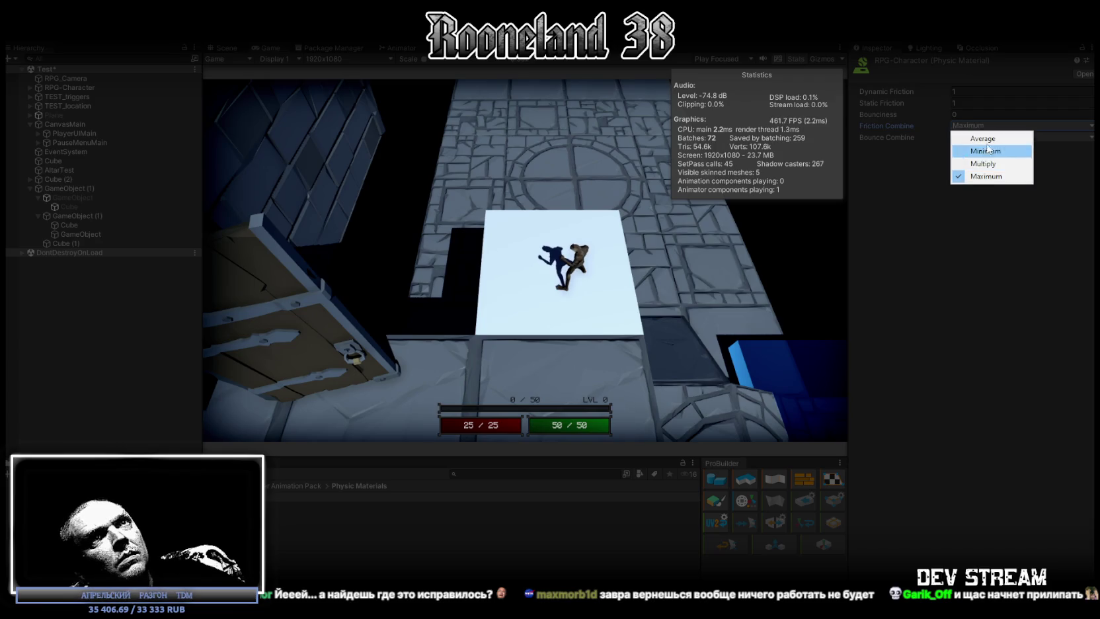
double_click(265, 45)
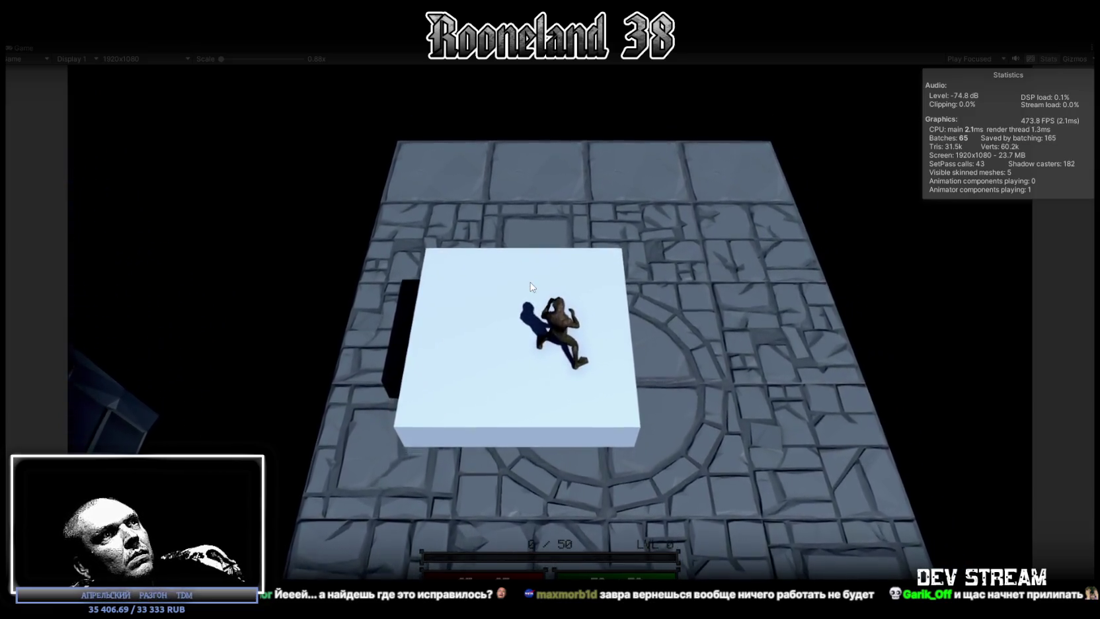
double_click(25, 49)
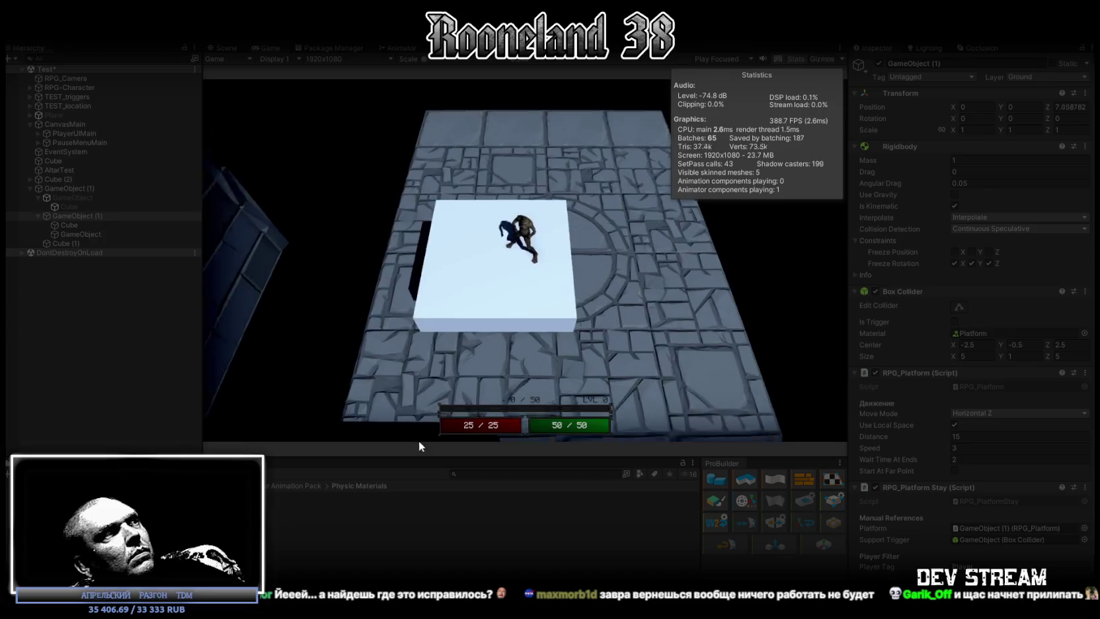
click(370, 496)
click(977, 126)
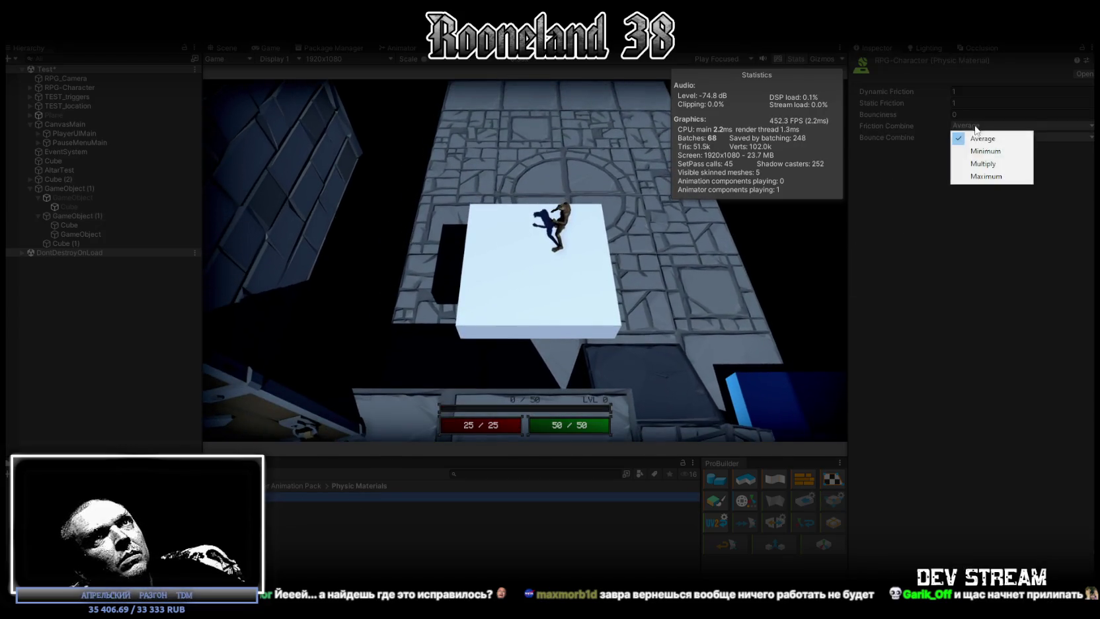
click(979, 176)
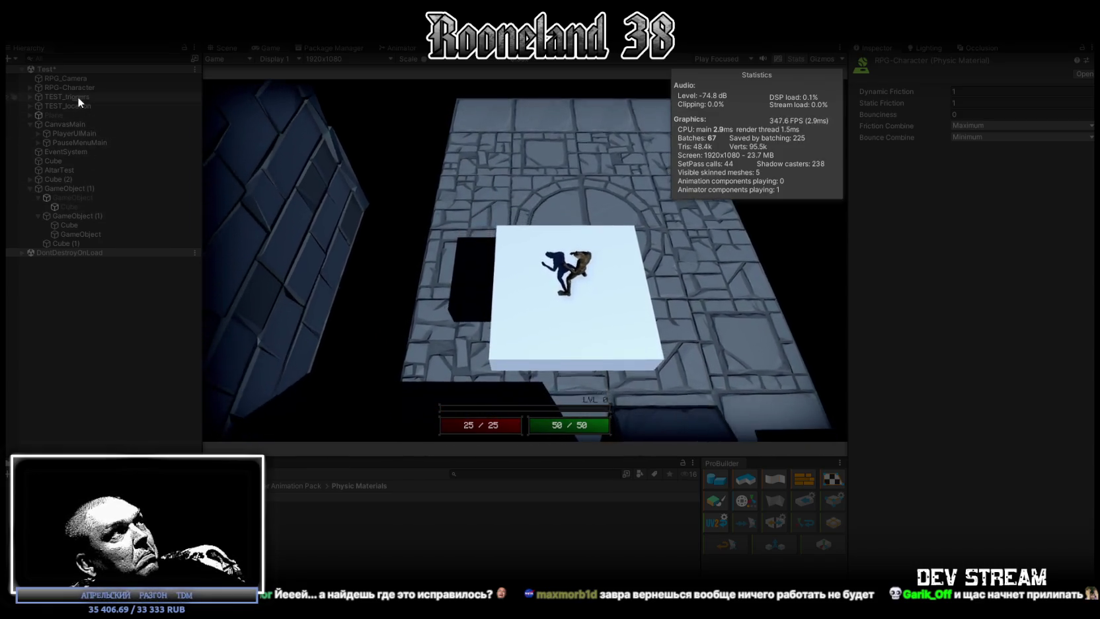
Select the player character, then the moving platform GameObject (1) in the Hierarchy.
click(78, 87)
scroll(1024, 440, down, 10)
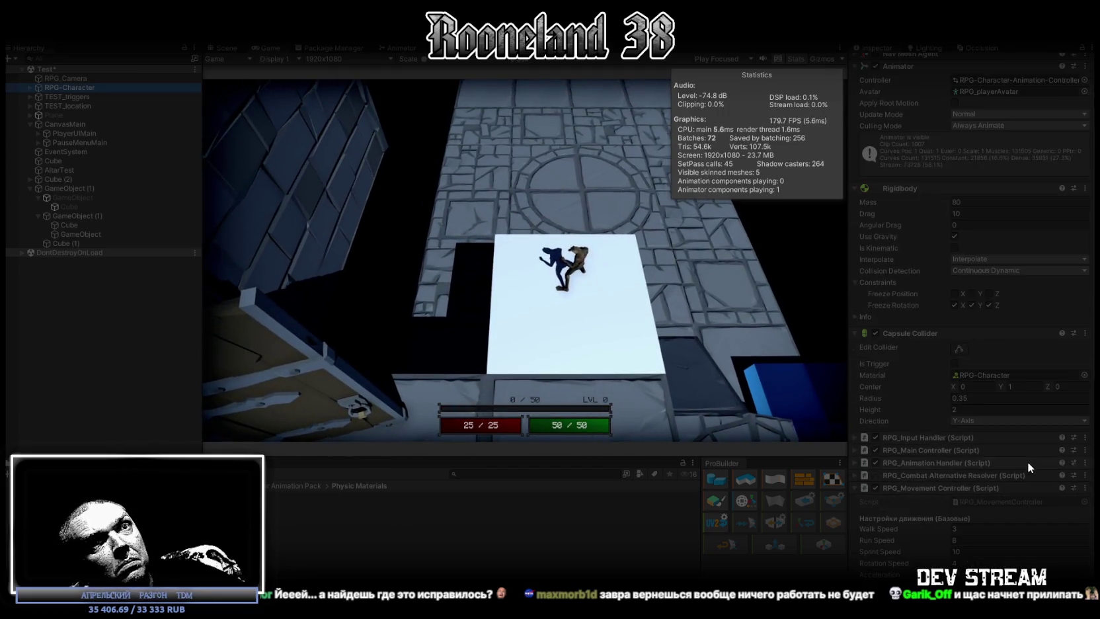
scroll(999, 523, down, 1)
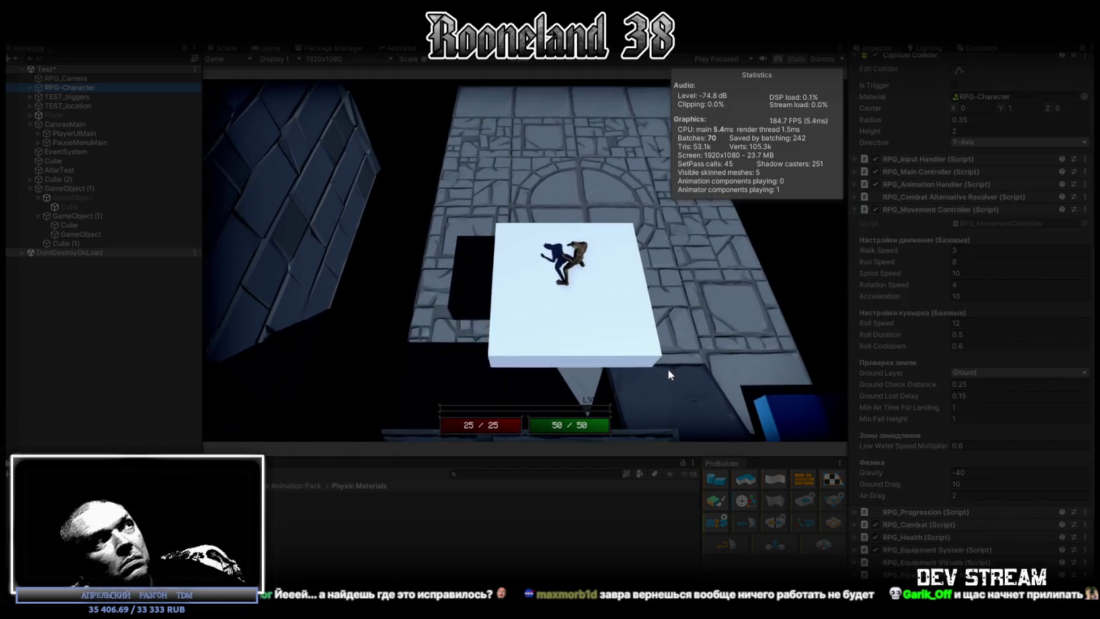
click(82, 216)
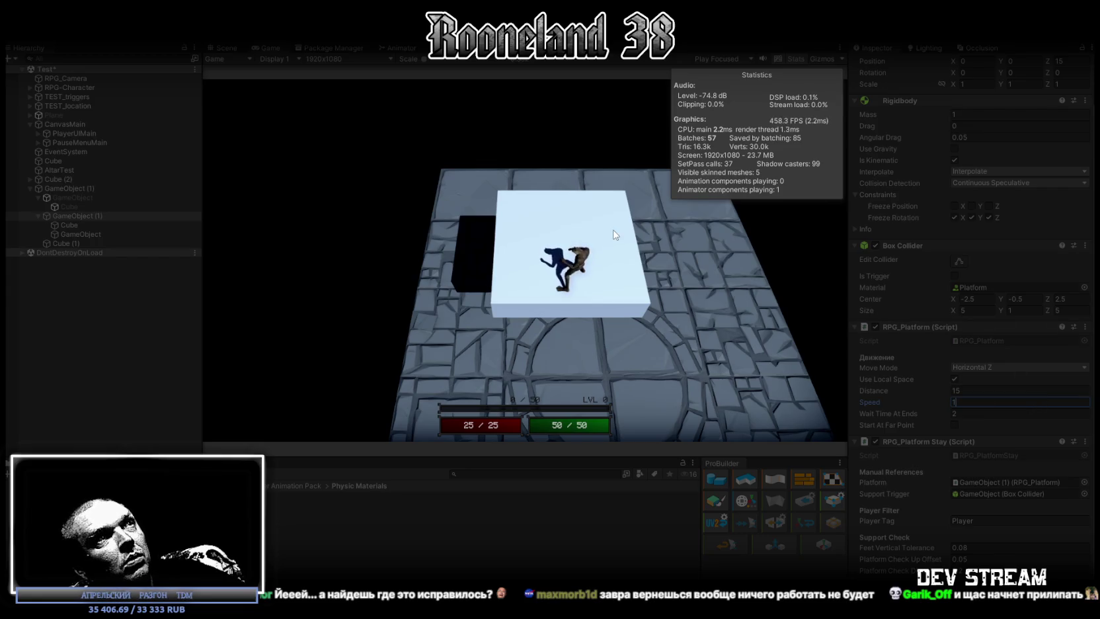
Maximize the Game view, ride the platform off beside the yellow block, then restore the layout.
double_click(273, 48)
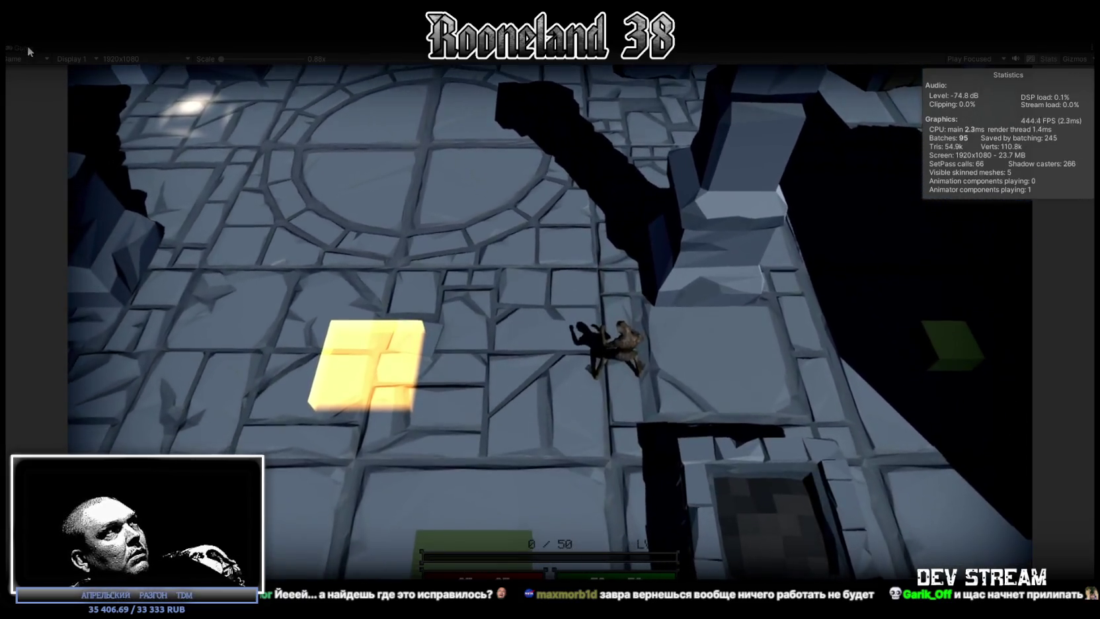
double_click(28, 45)
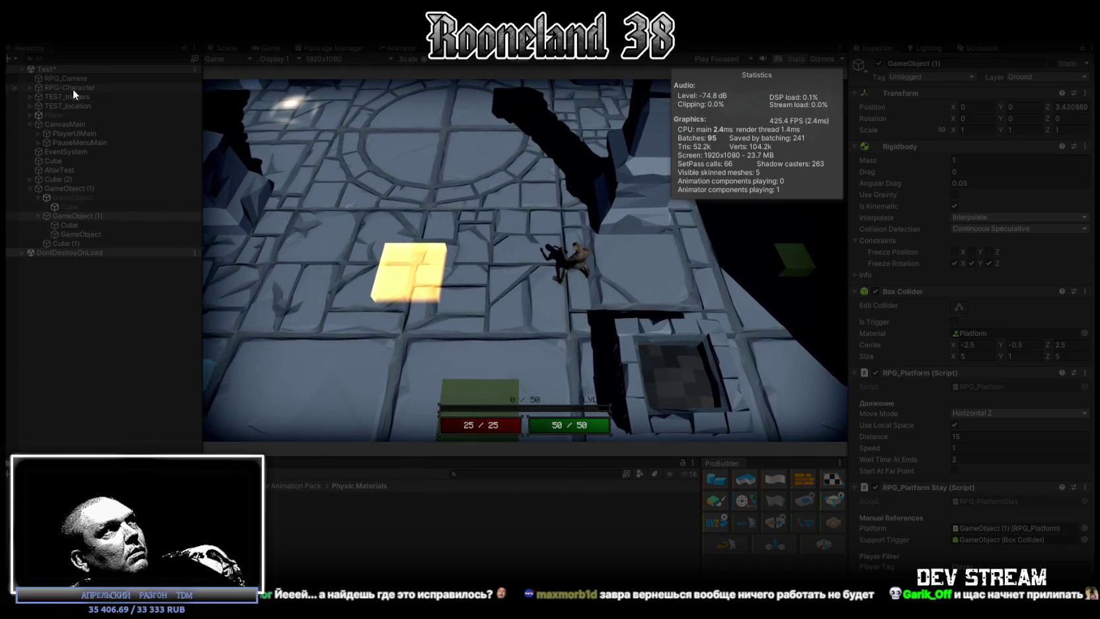
Clear and reassign the RPG-Character physic material on RPG-Character's Capsule Collider.
click(73, 88)
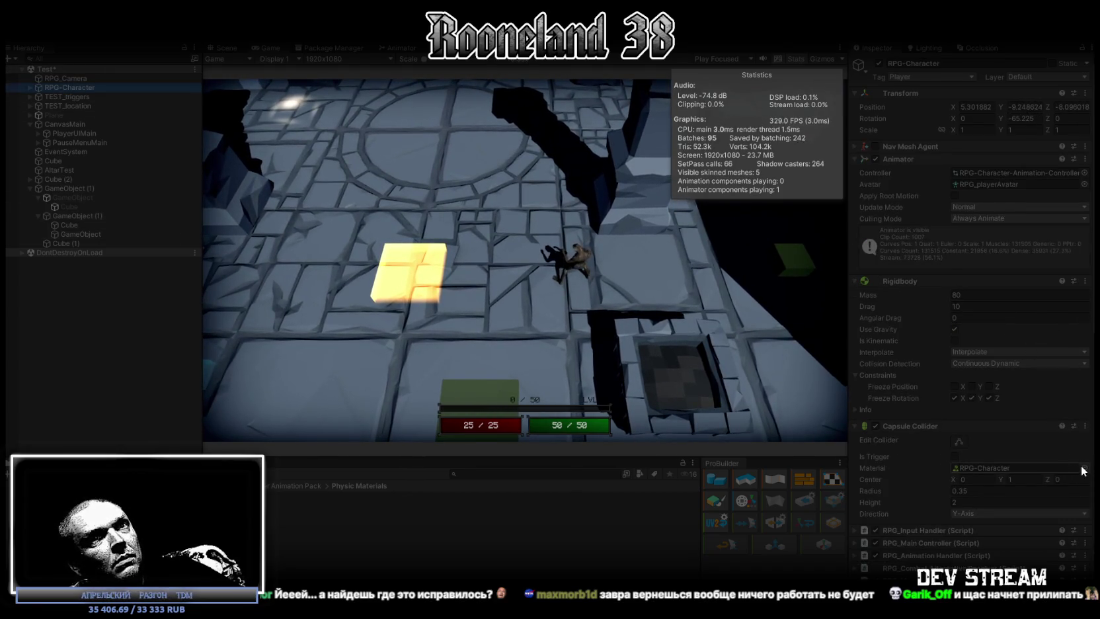
click(561, 230)
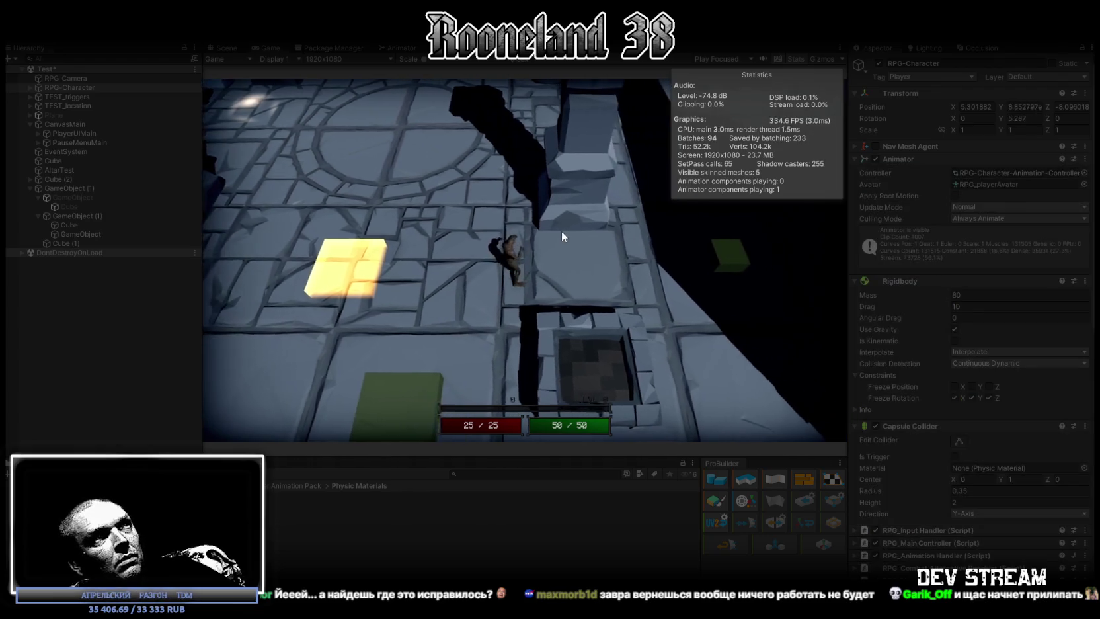
click(571, 234)
Keep play-testing, running the character past the pit and slashing beside it.
key(w)
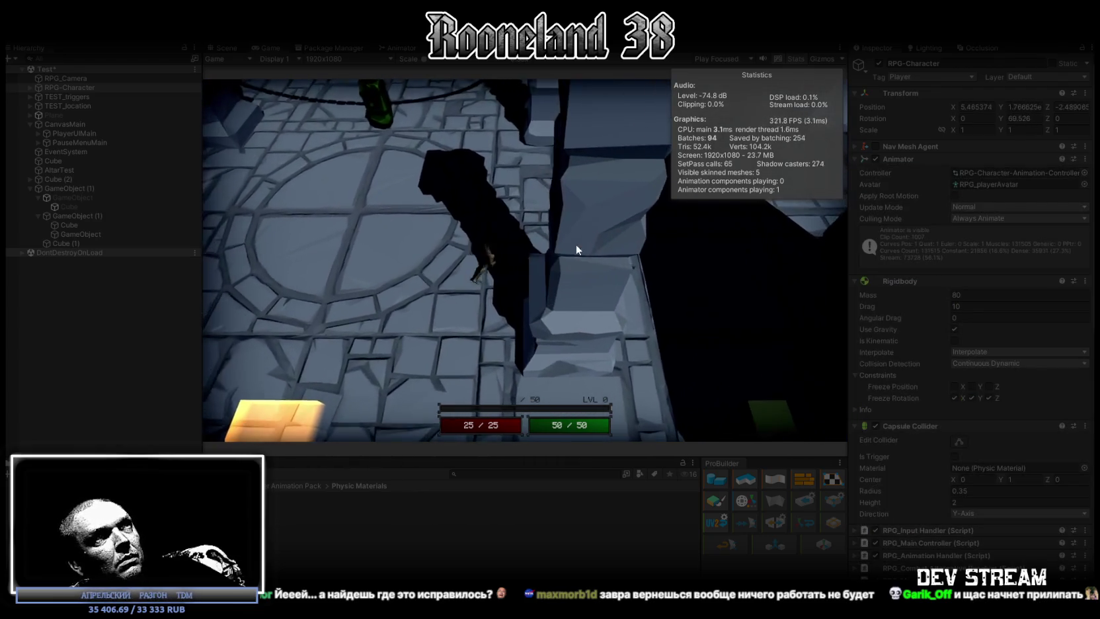
click(600, 271)
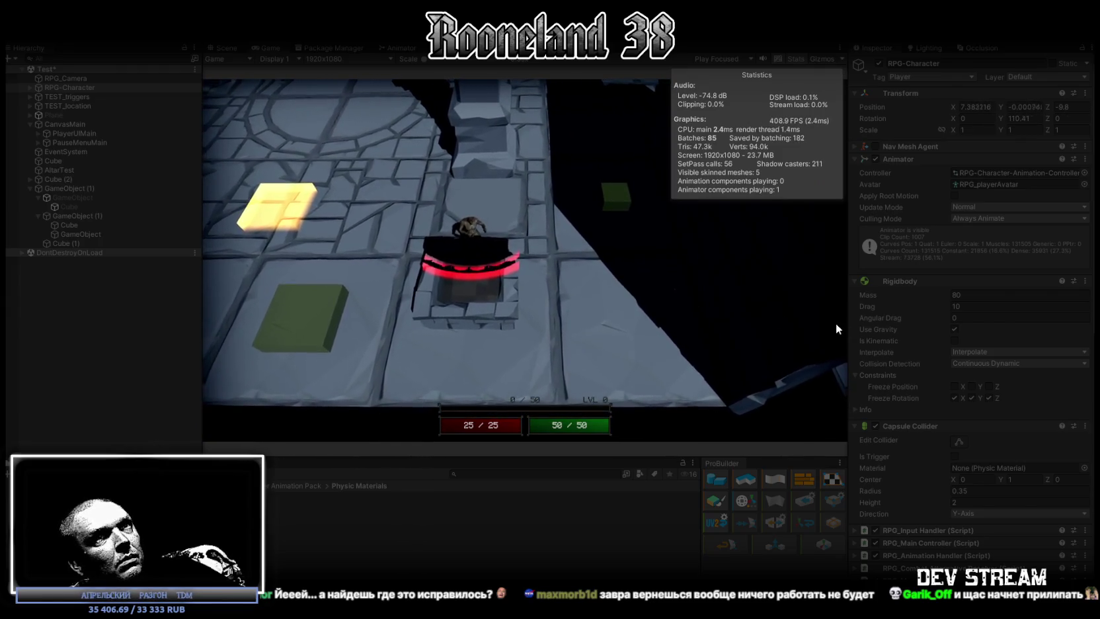
key(w)
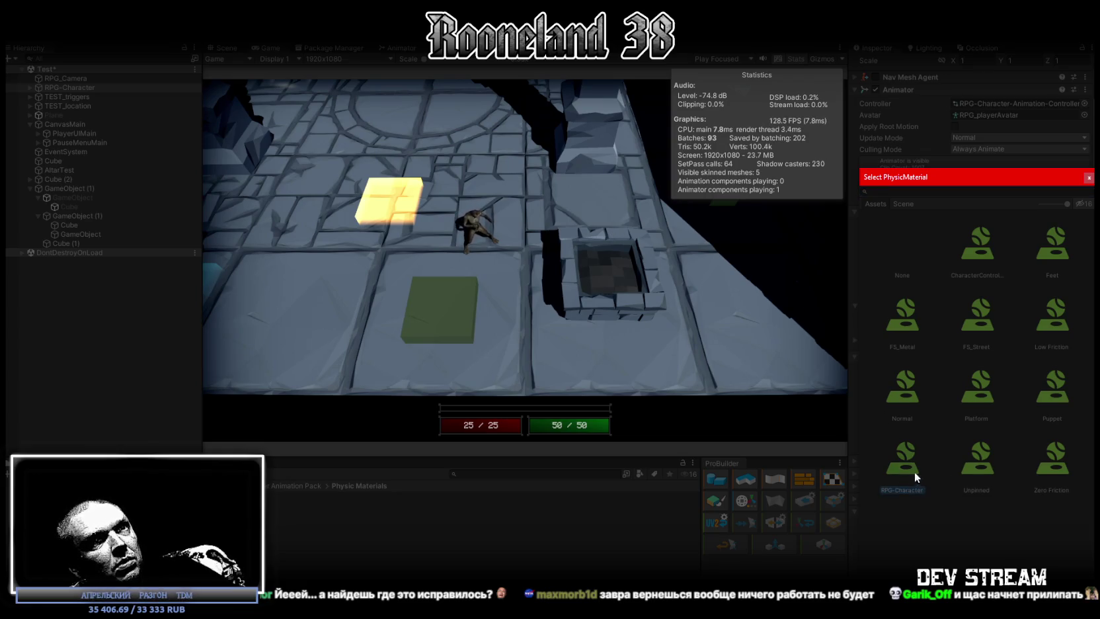
key(w)
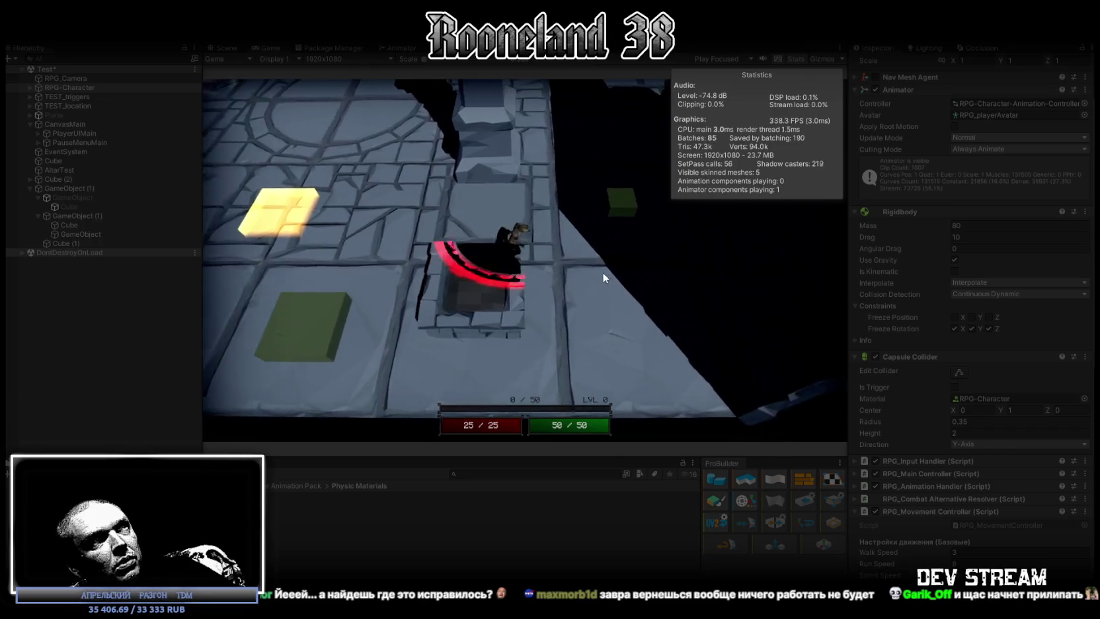
click(587, 273)
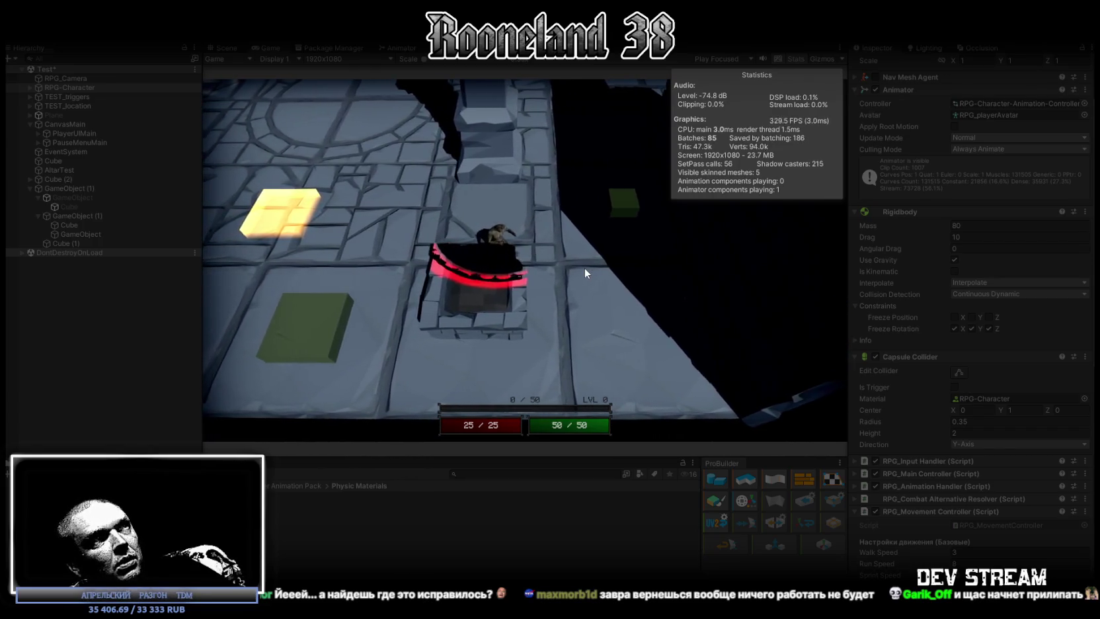
key(w)
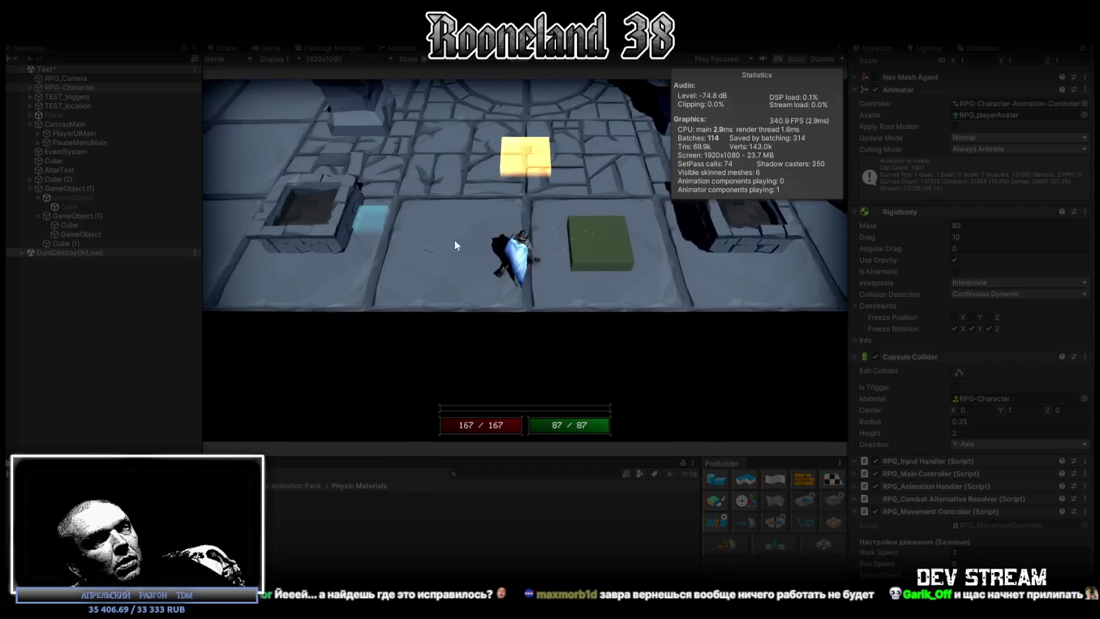
After a maximized play-test, return to the Scene view and select a corridor floor tile.
double_click(270, 46)
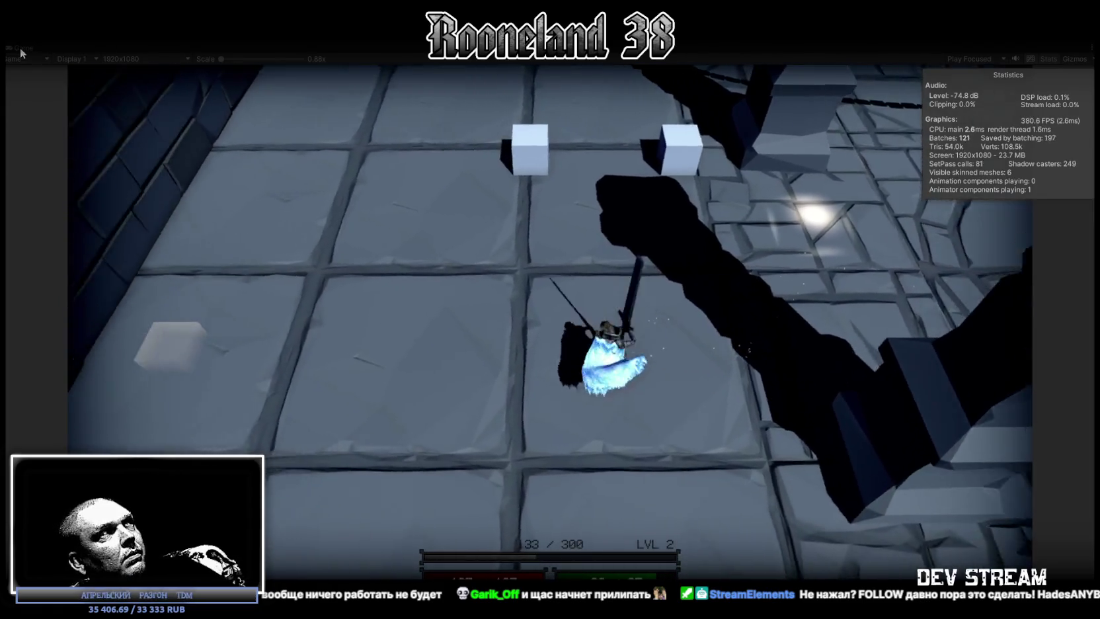
double_click(20, 48)
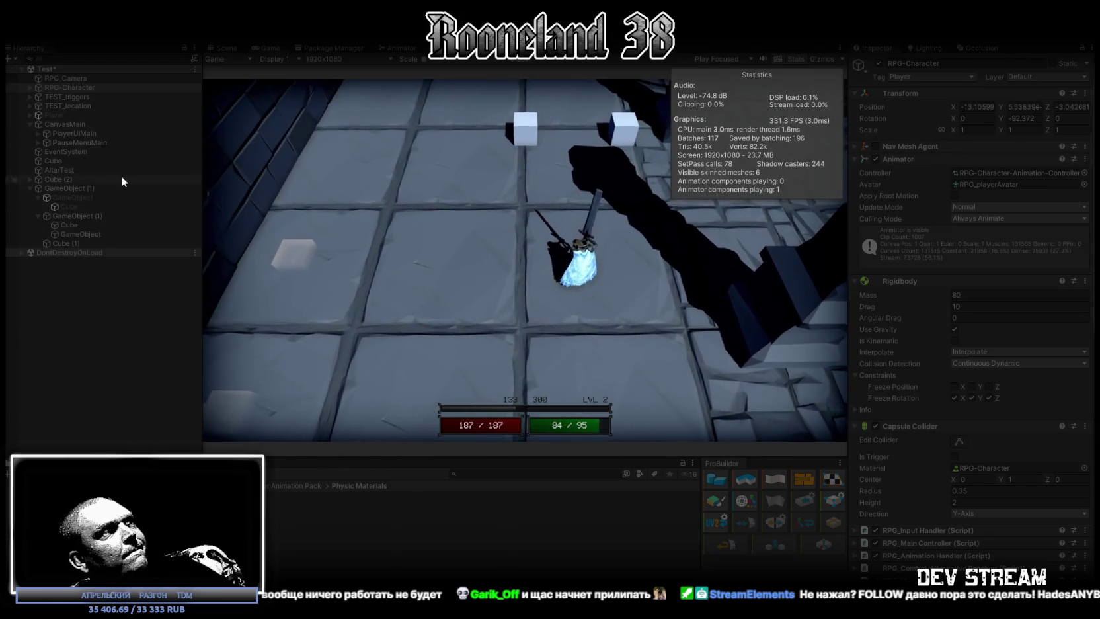
click(220, 47)
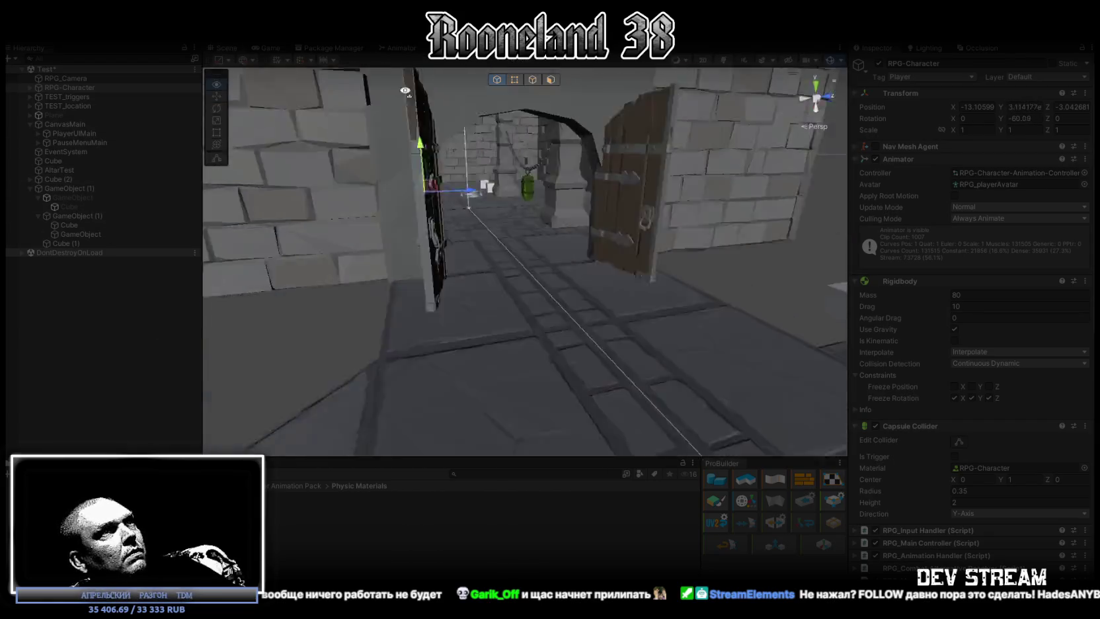
click(424, 289)
Select trigger Cube (5), then walk the character through the wooden doorway in the maximized Game view.
click(424, 292)
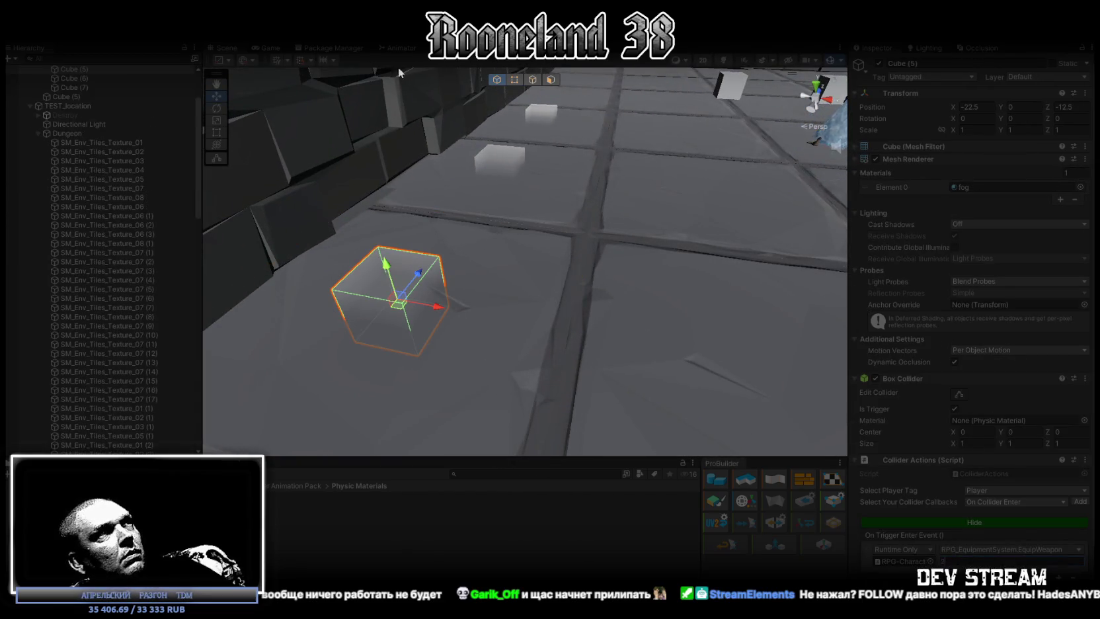
click(277, 50)
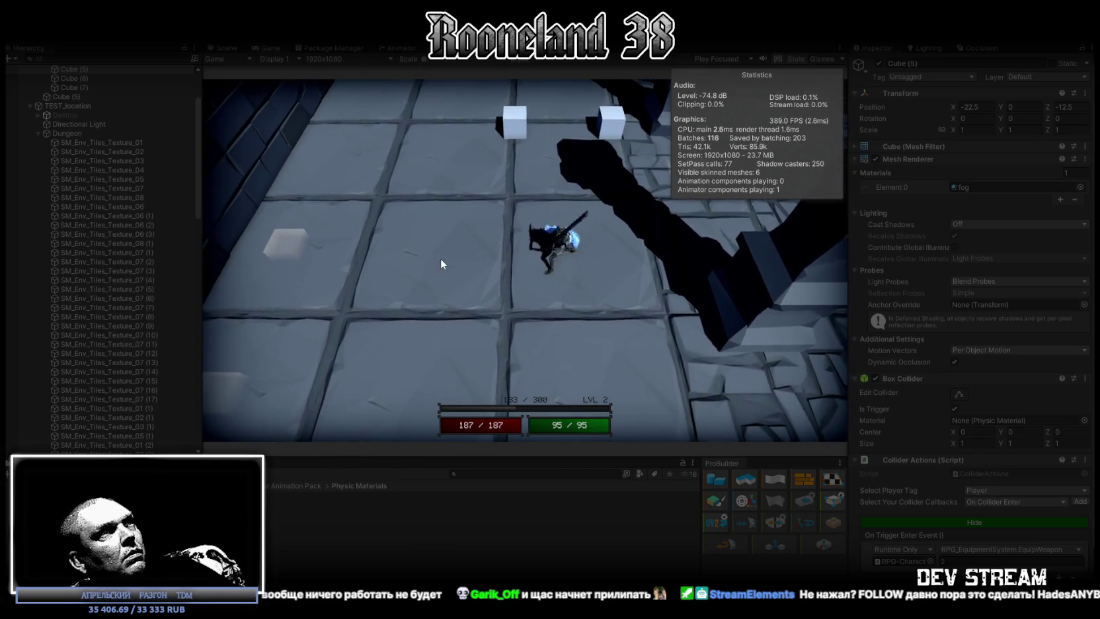
key(w)
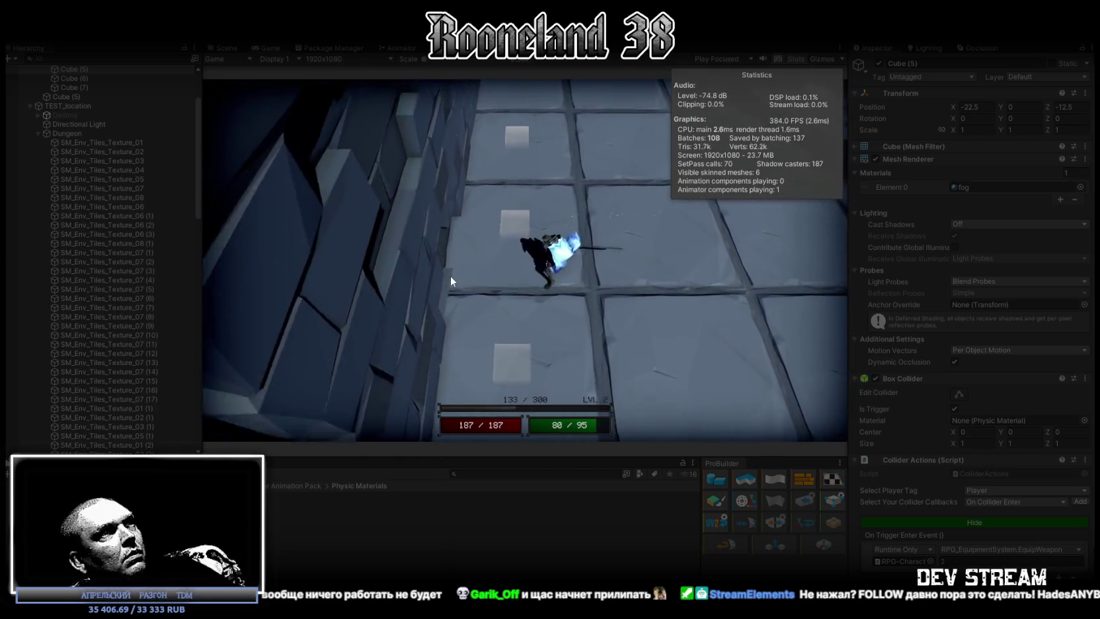
key(w)
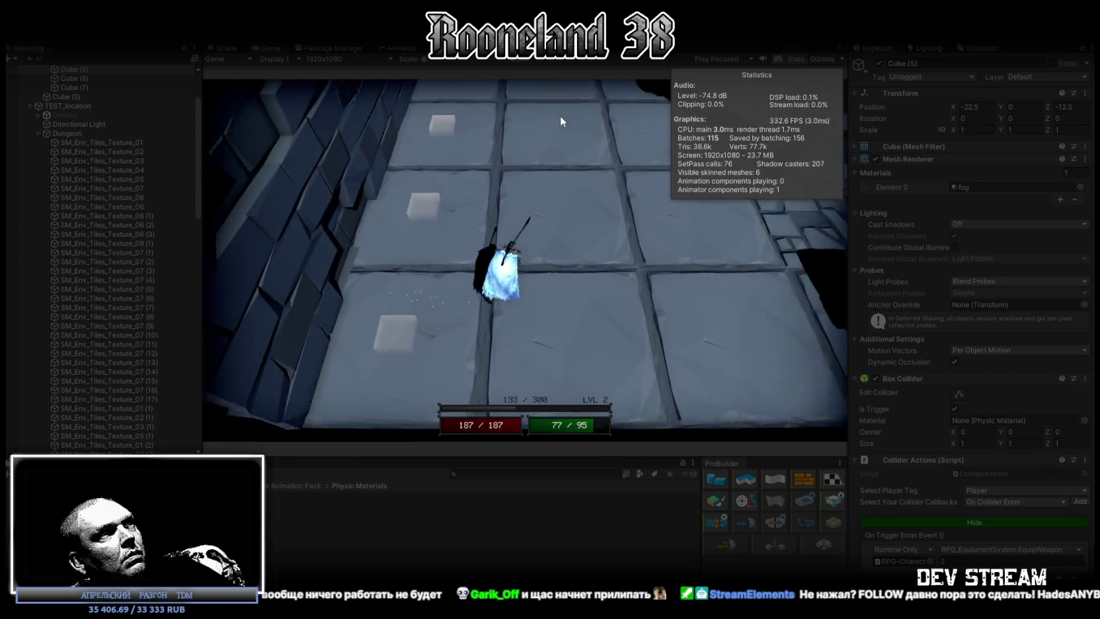
double_click(269, 48)
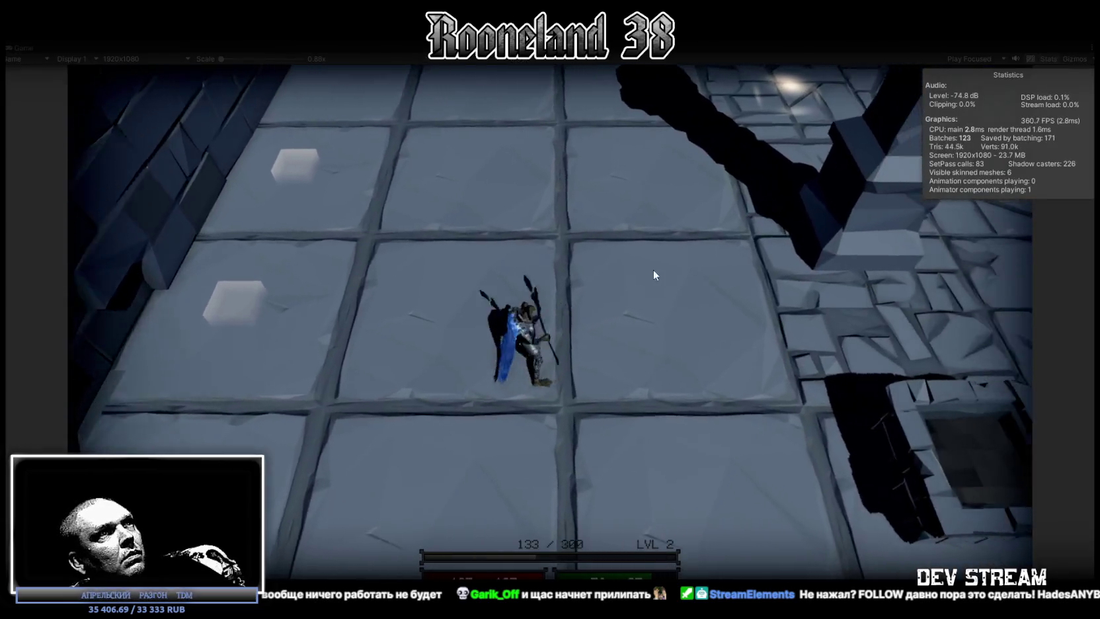
key(w)
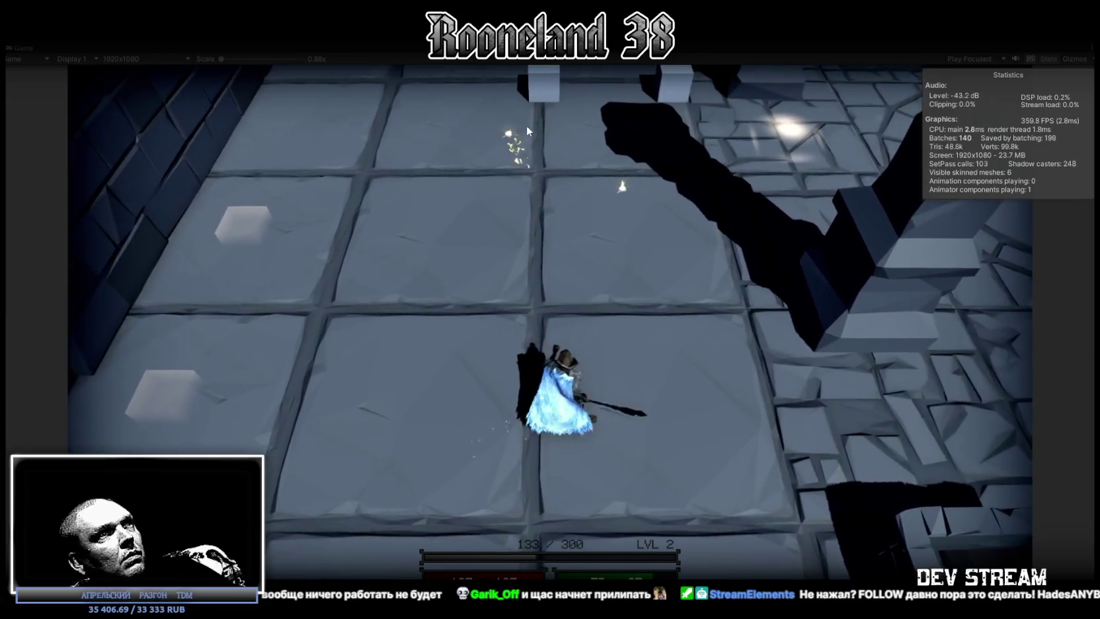
key(w)
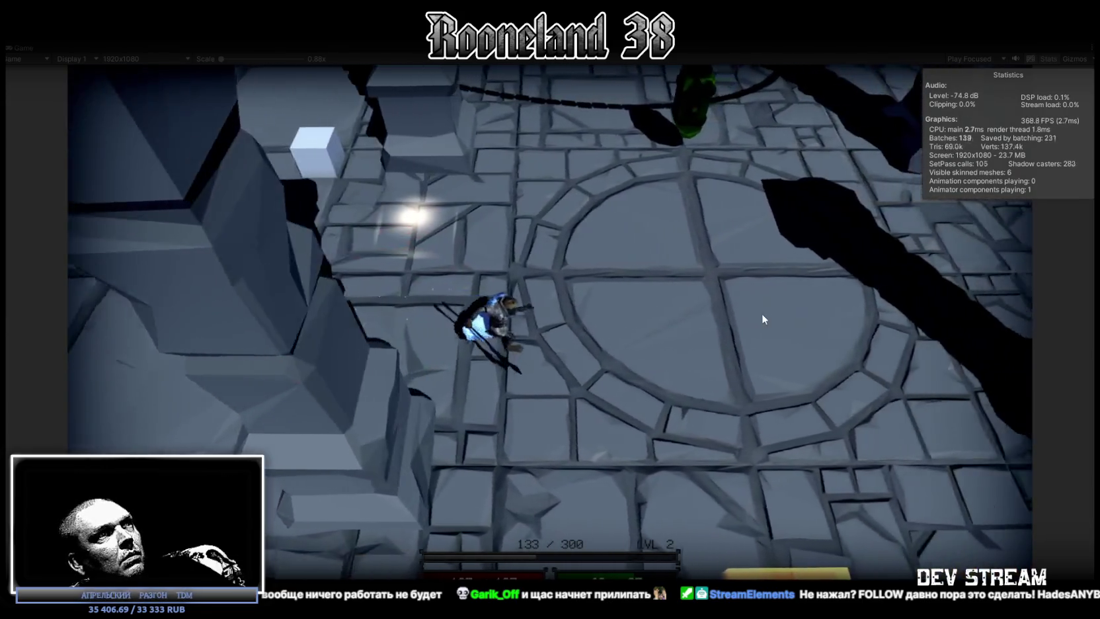
key(w)
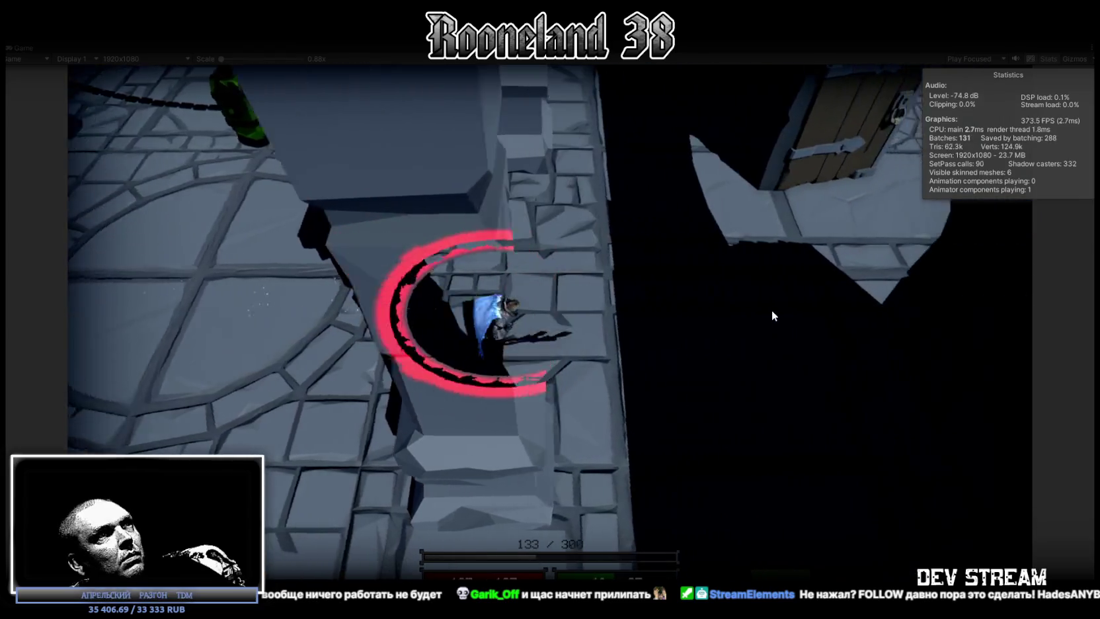
key(w)
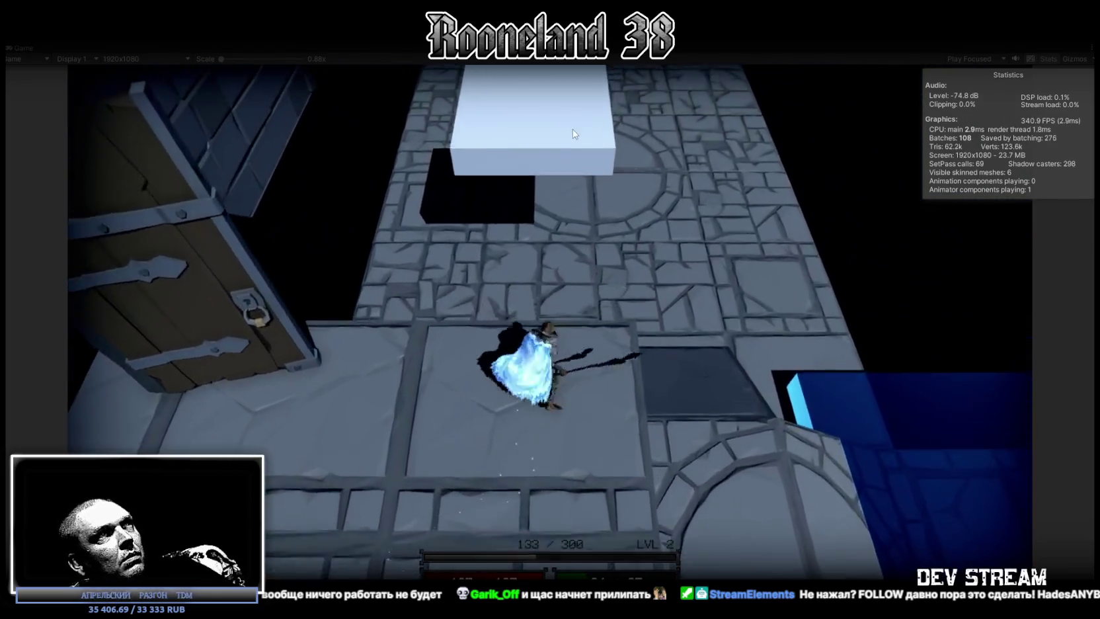
Shoot the white cube, jump onto the moving platform, and fire projectiles across the floor.
click(573, 132)
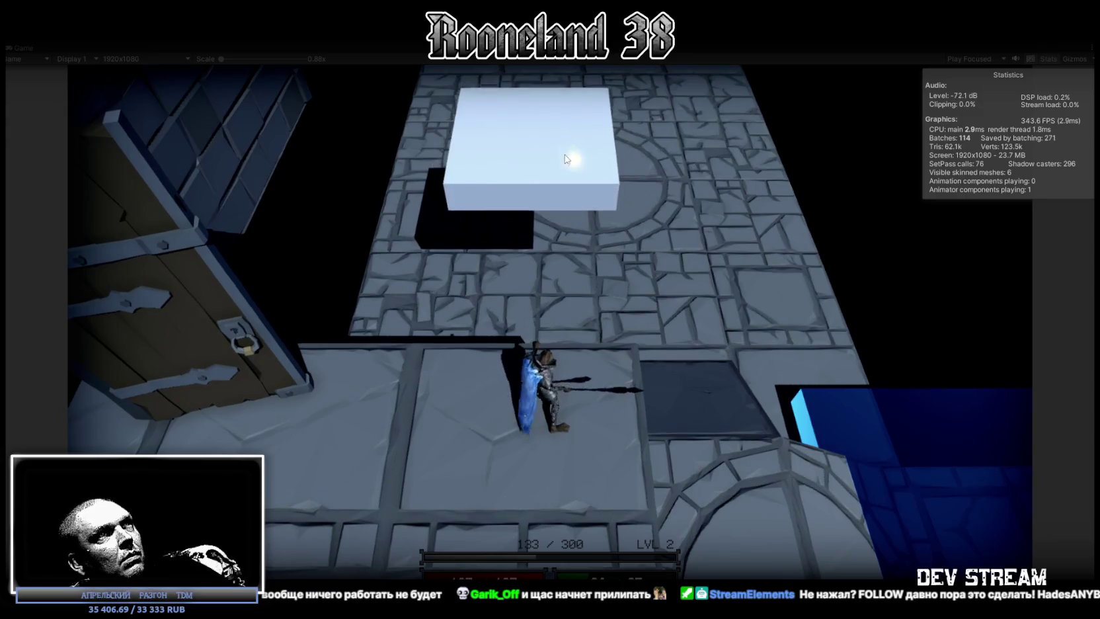
click(567, 162)
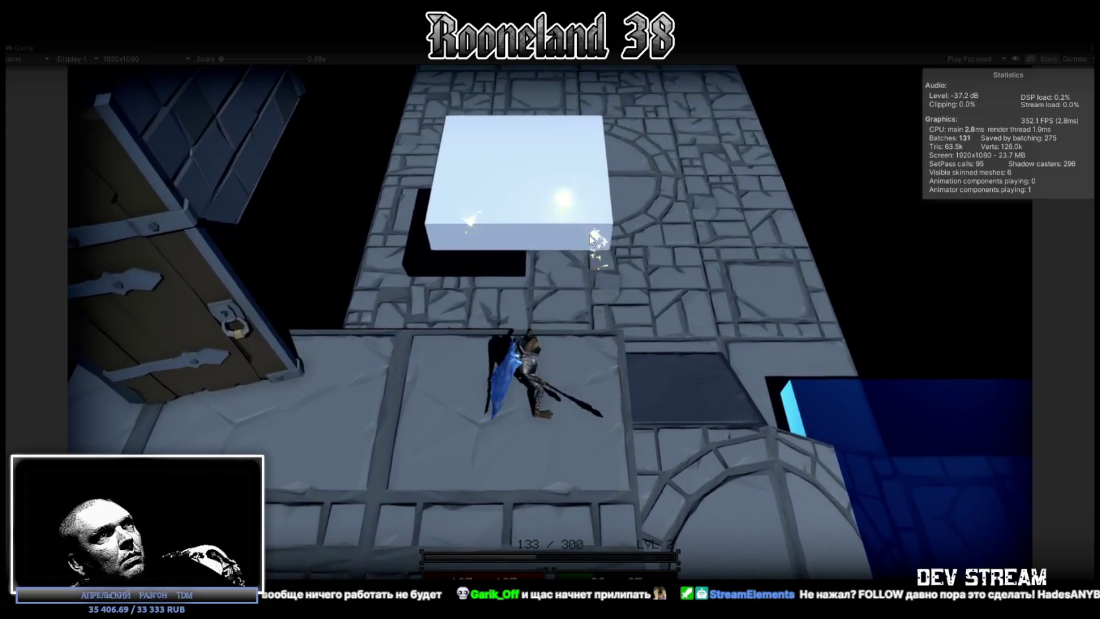
key(w)
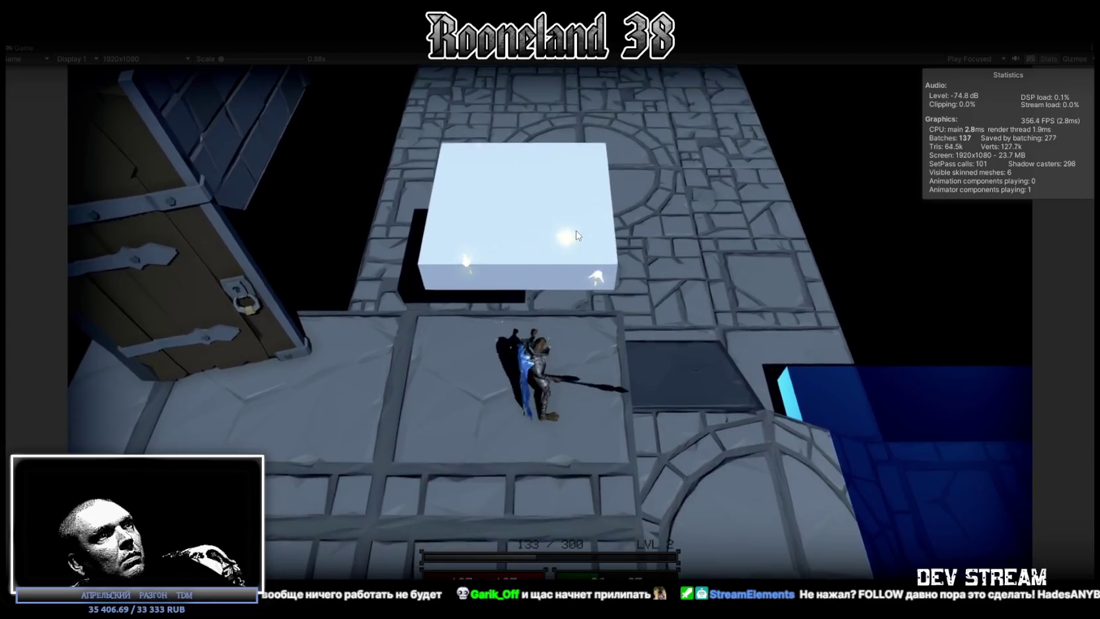
key(space)
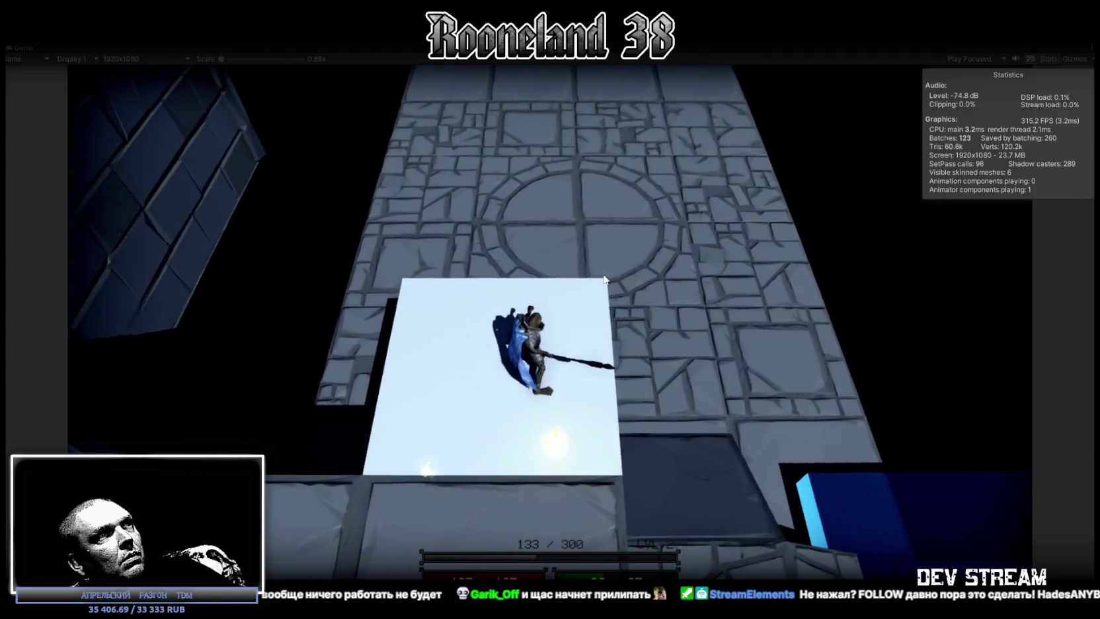
key(a)
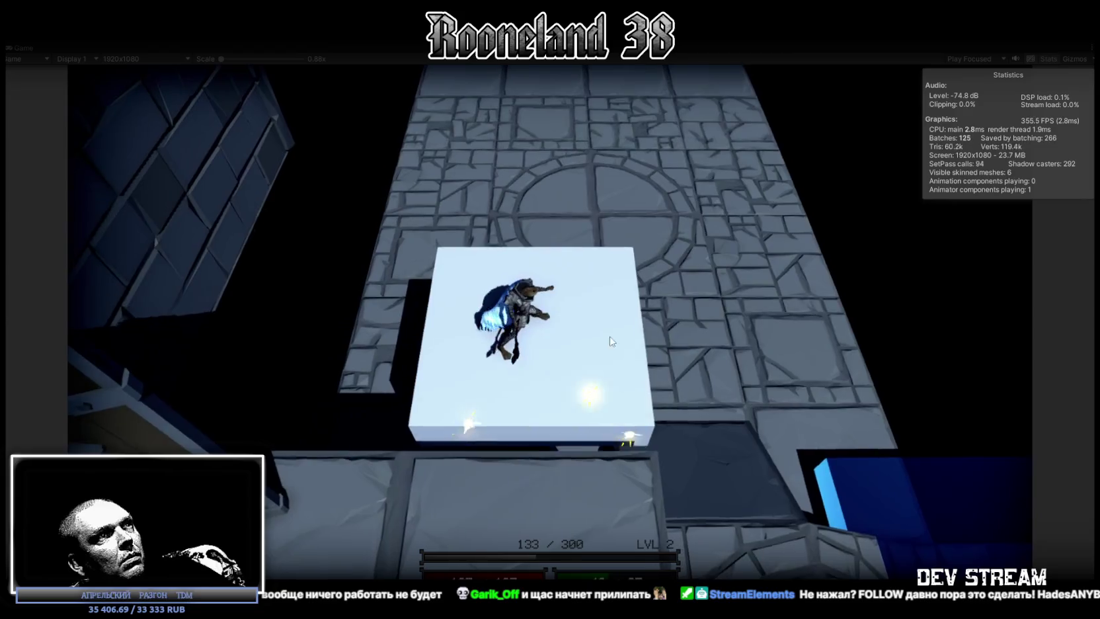
key(w)
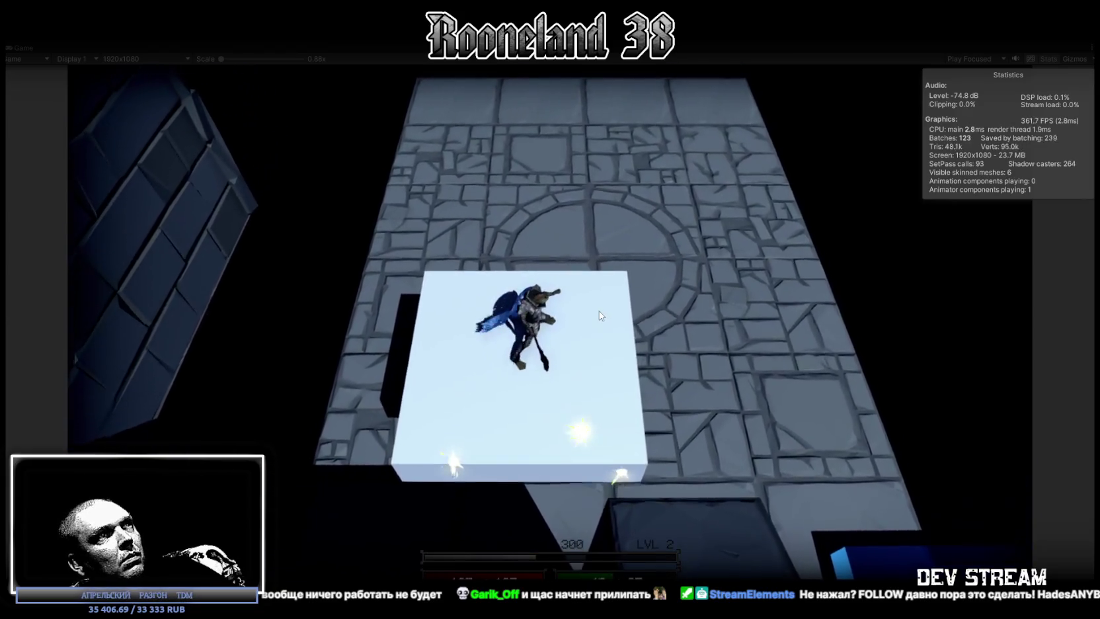
click(650, 295)
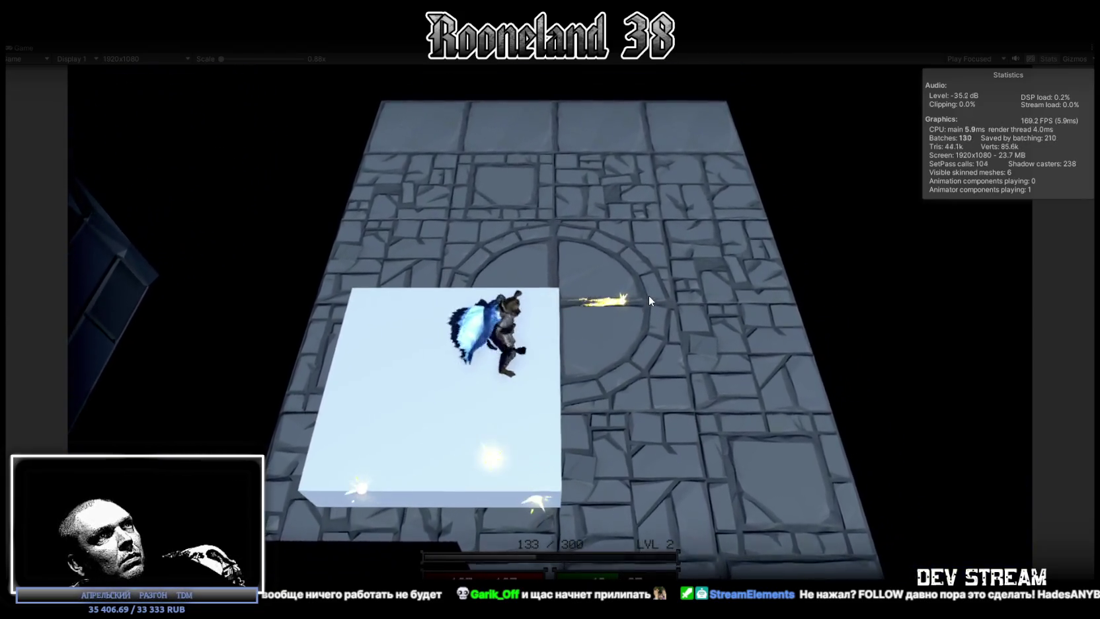
click(514, 277)
click(641, 441)
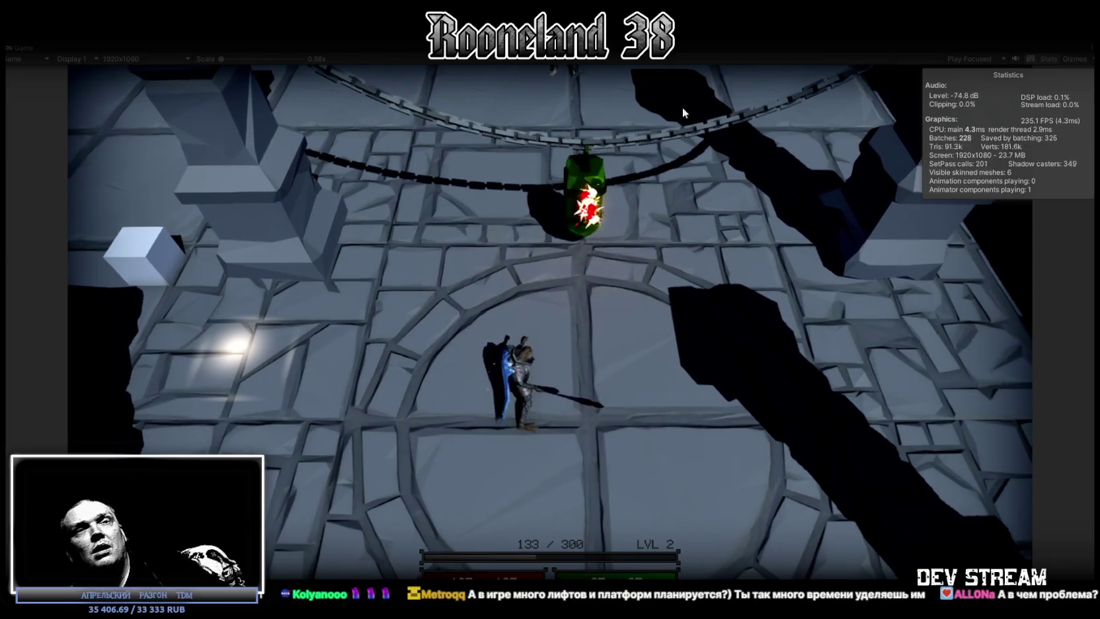
Stop the play test with Ctrl+P to return to the dungeon scene.
key(ctrl+p)
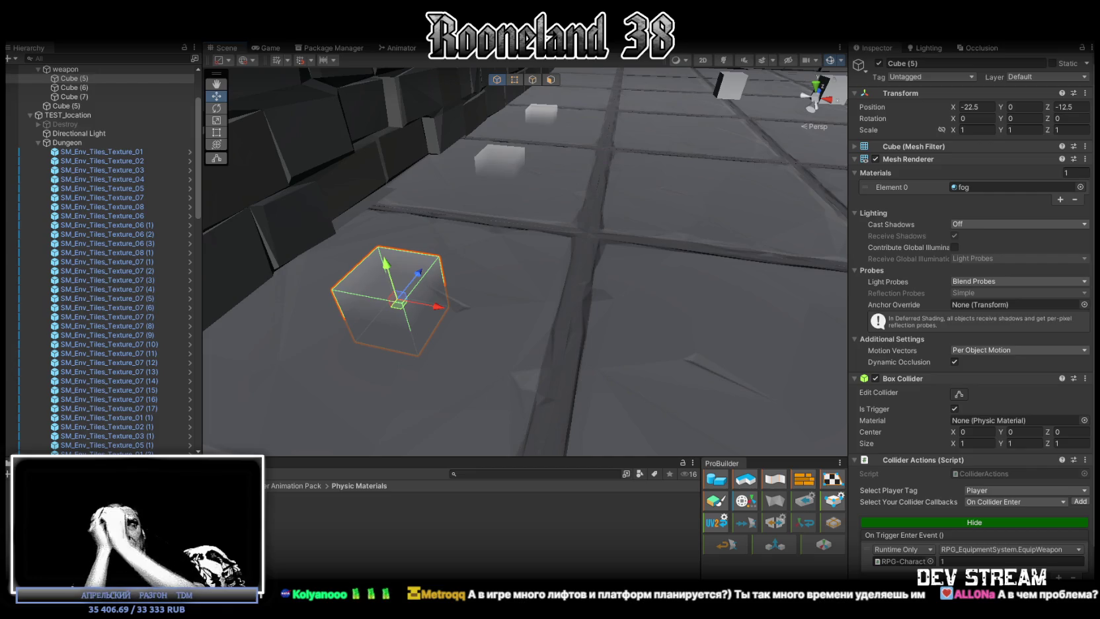
Fly through the dungeon to select the green training Dummy, then run the character off the platform.
mouse_move(529, 209)
mouse_down()
mouse_move(589, 246)
mouse_move(564, 254)
mouse_up()
click(568, 250)
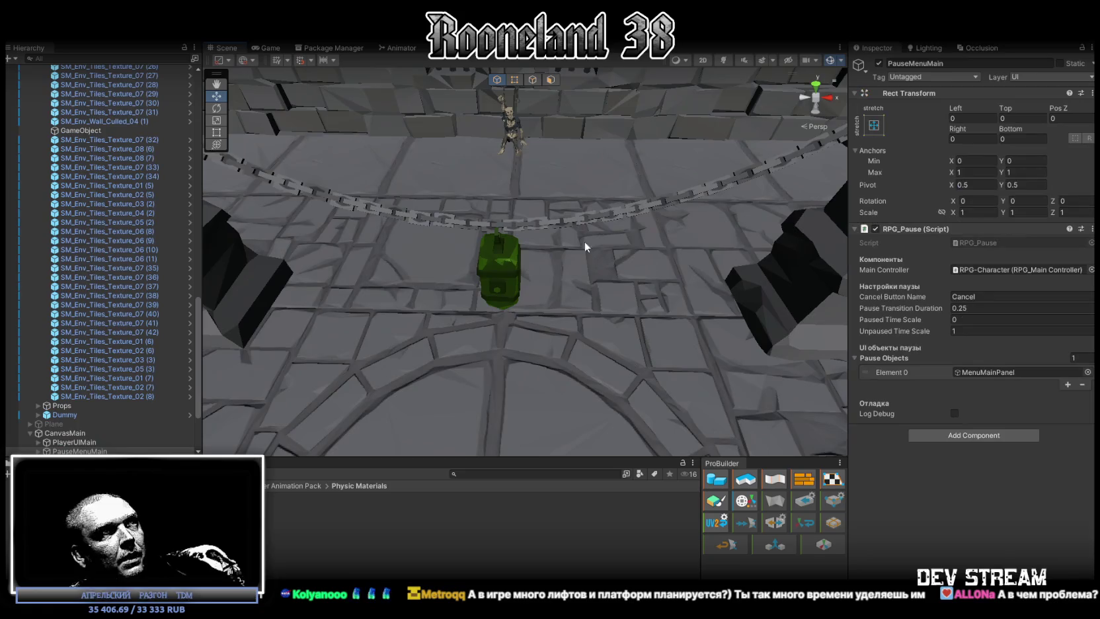
scroll(572, 246, up, 2)
click(524, 240)
scroll(527, 241, up, 3)
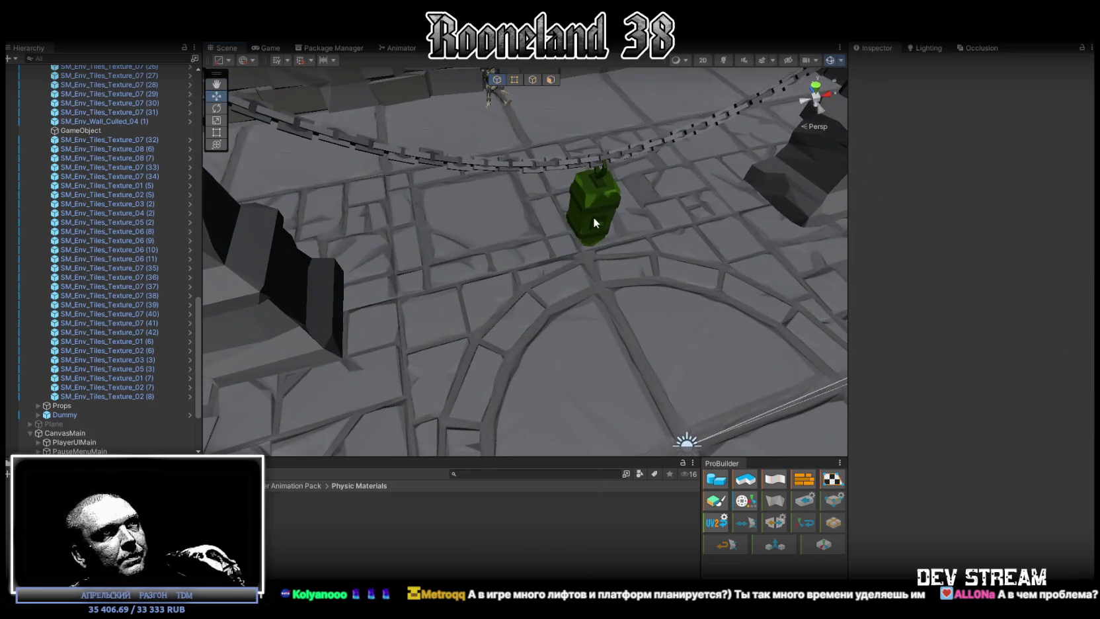
click(595, 214)
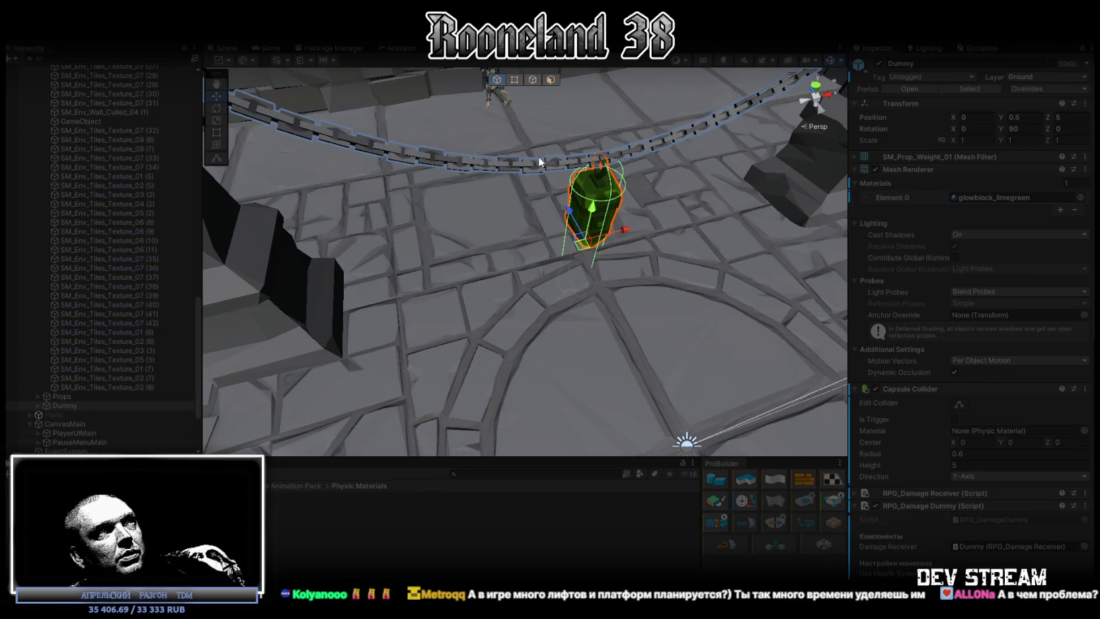
key(s)
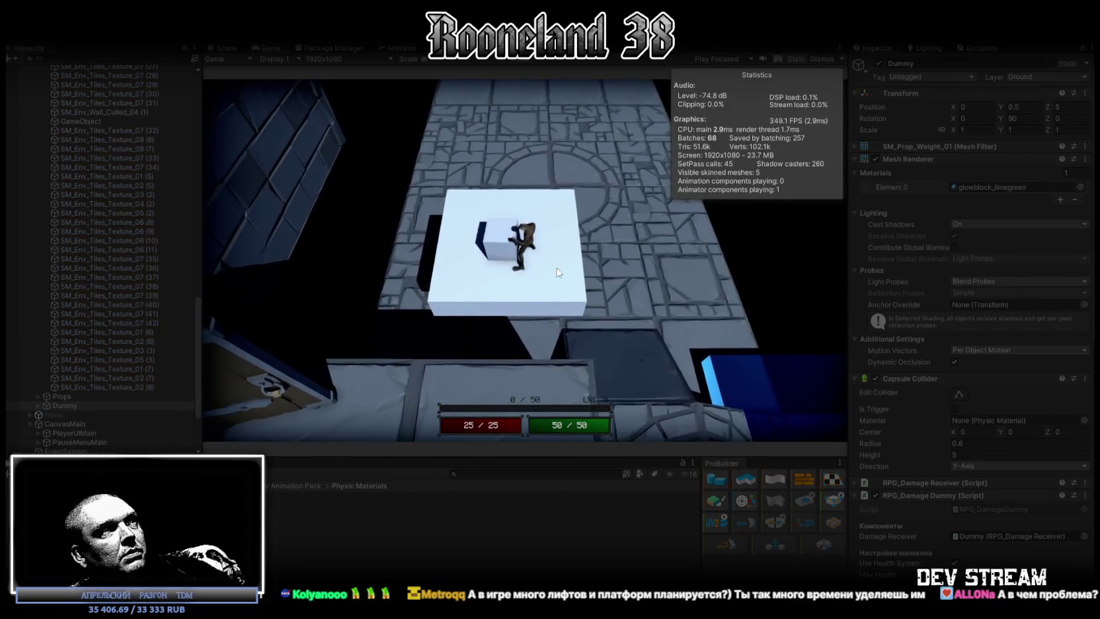
Run the character across the circular and tiled floors, draining stamina, then show the Scene view.
key(s)
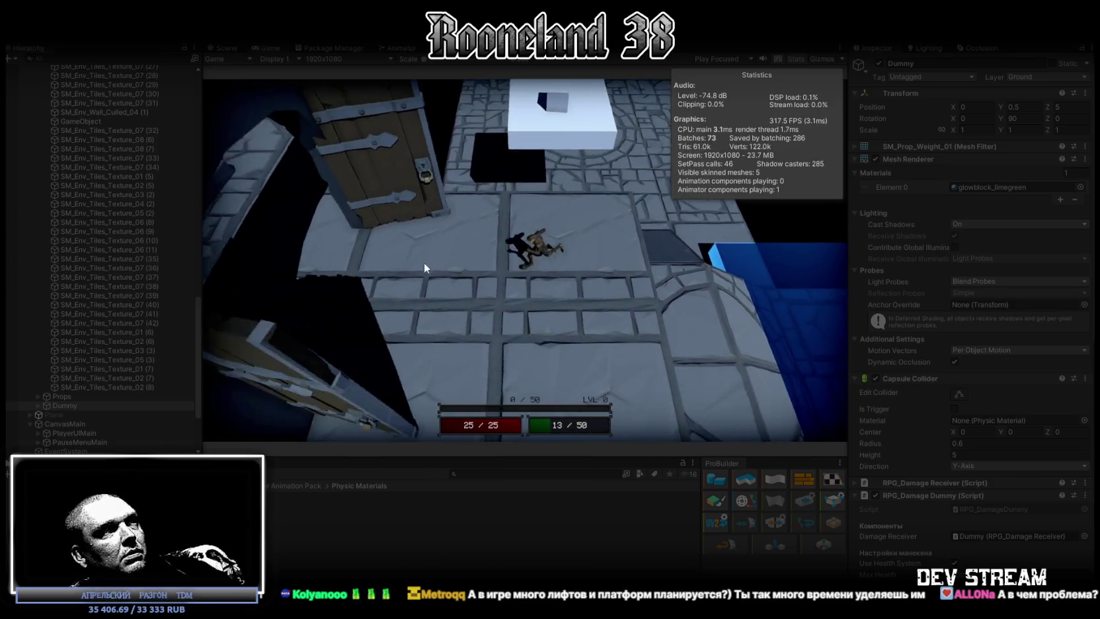
key(s)
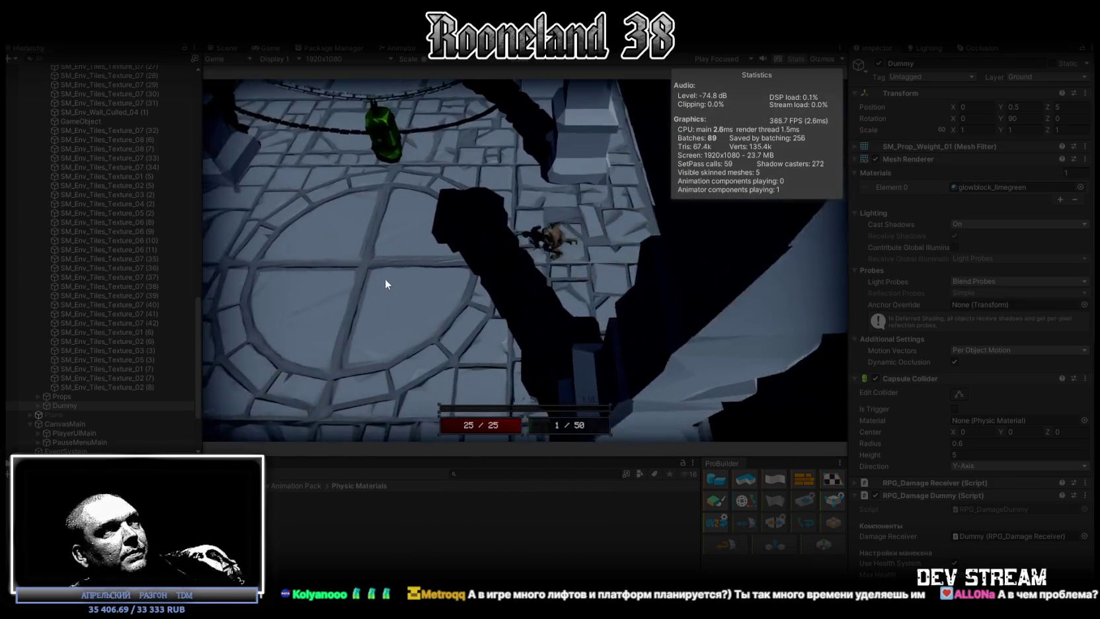
key(s)
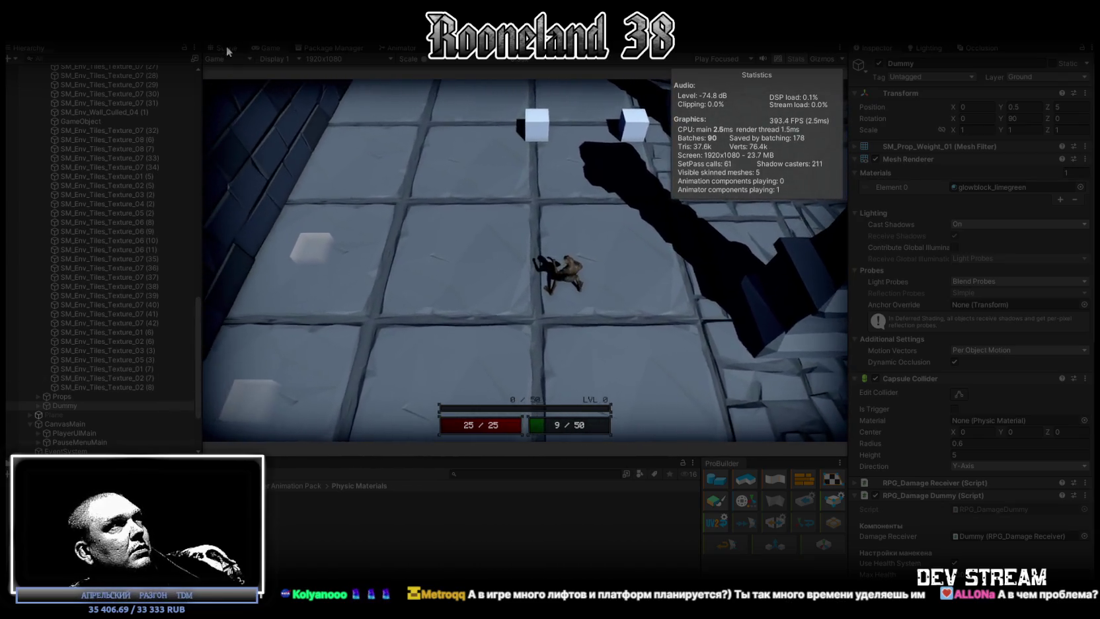
click(226, 47)
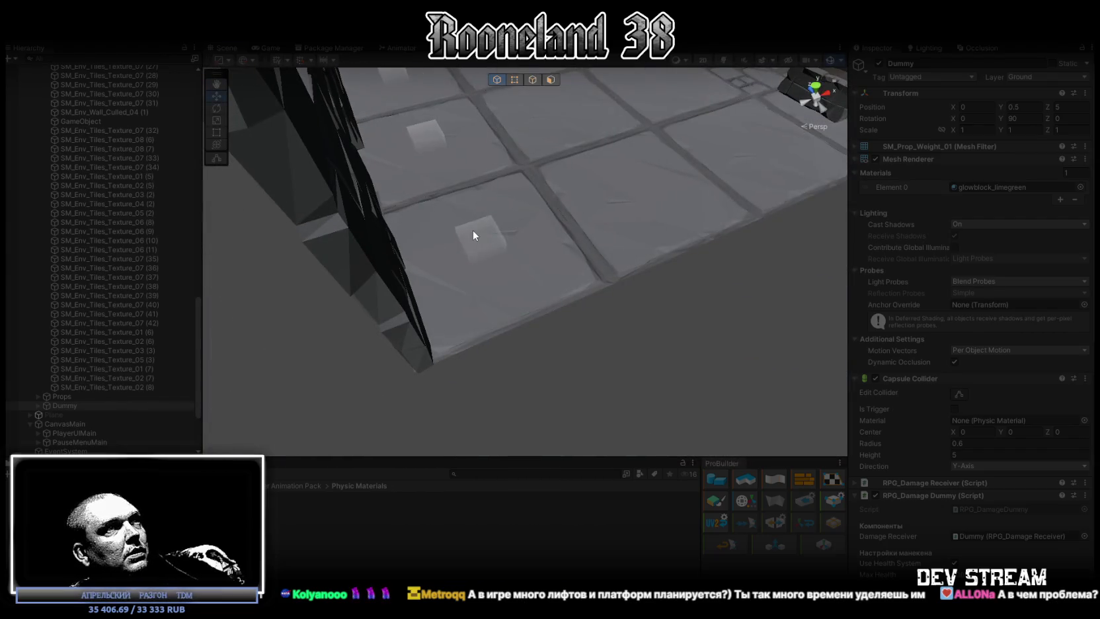
Select Cube (5), then bring back the Game view maximized for the dummy fight.
click(491, 246)
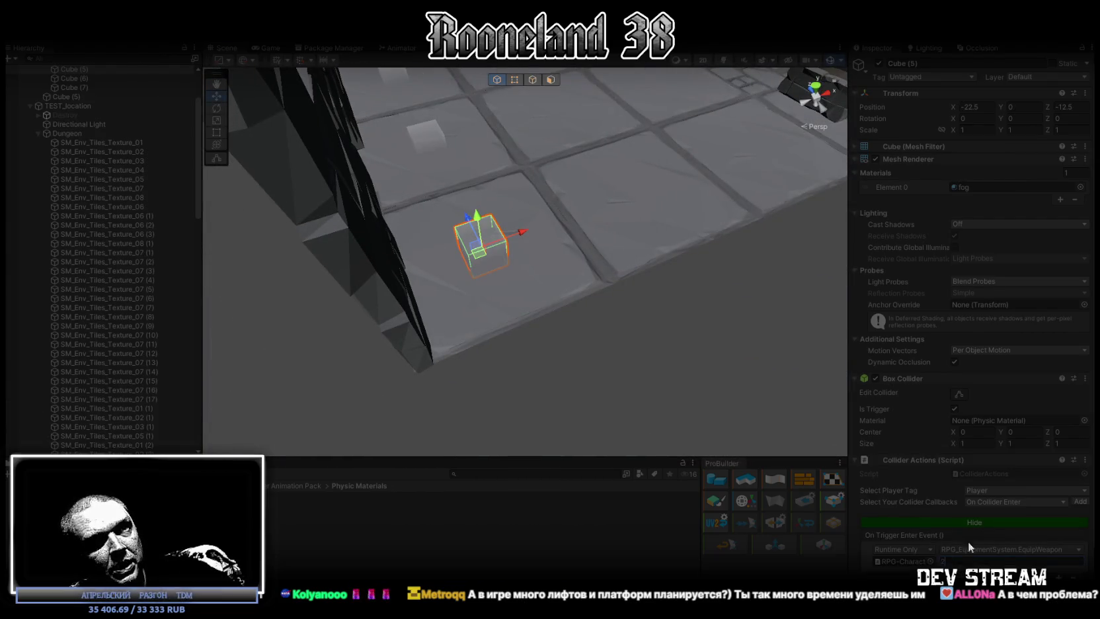
click(271, 49)
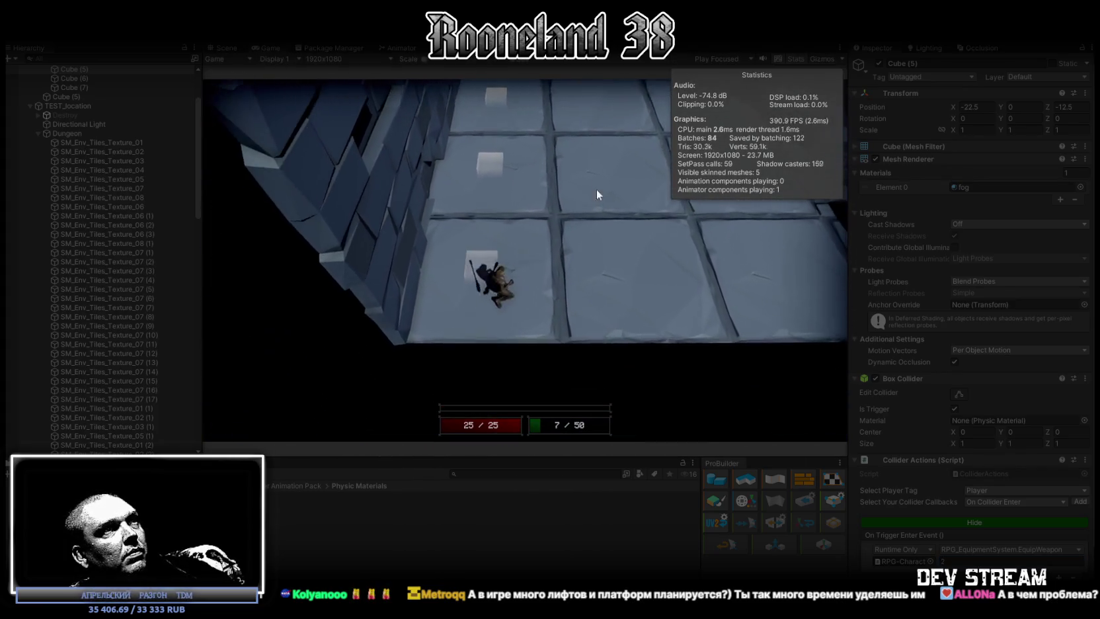
double_click(260, 47)
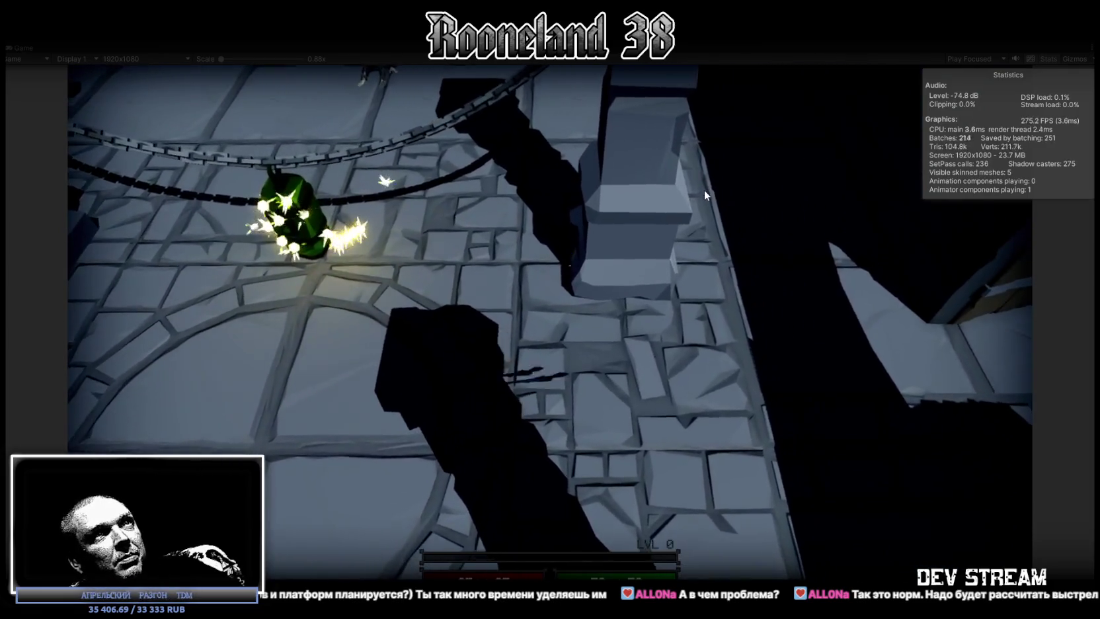
Move the character left, stop Play mode with Ctrl+P, and switch to the RPG_WW_ZAVOZ spreadsheet.
key(a)
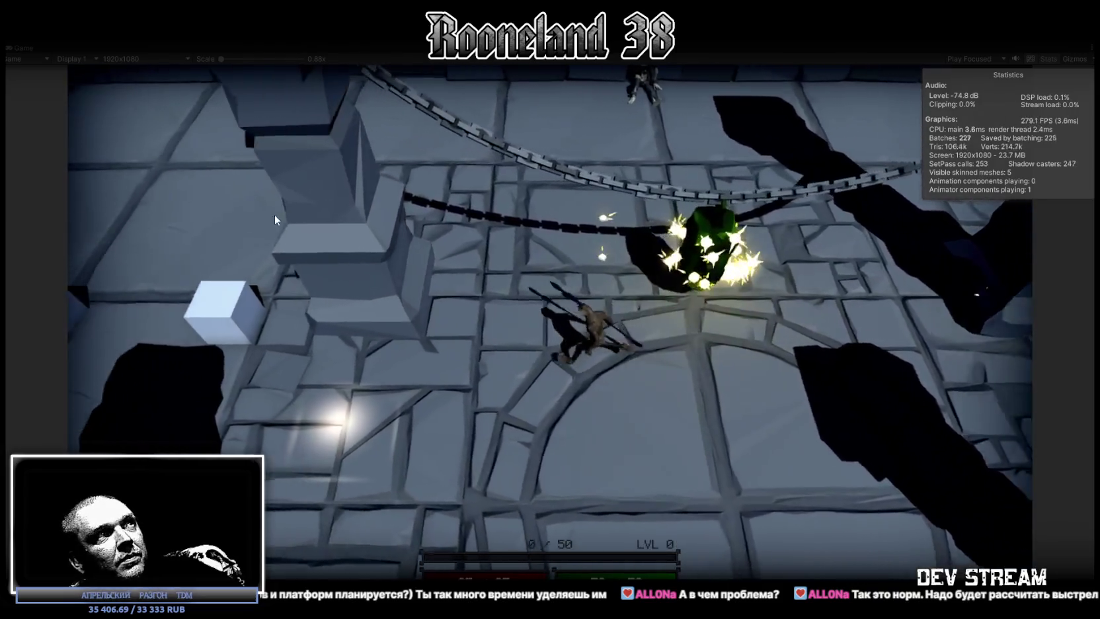
key(a)
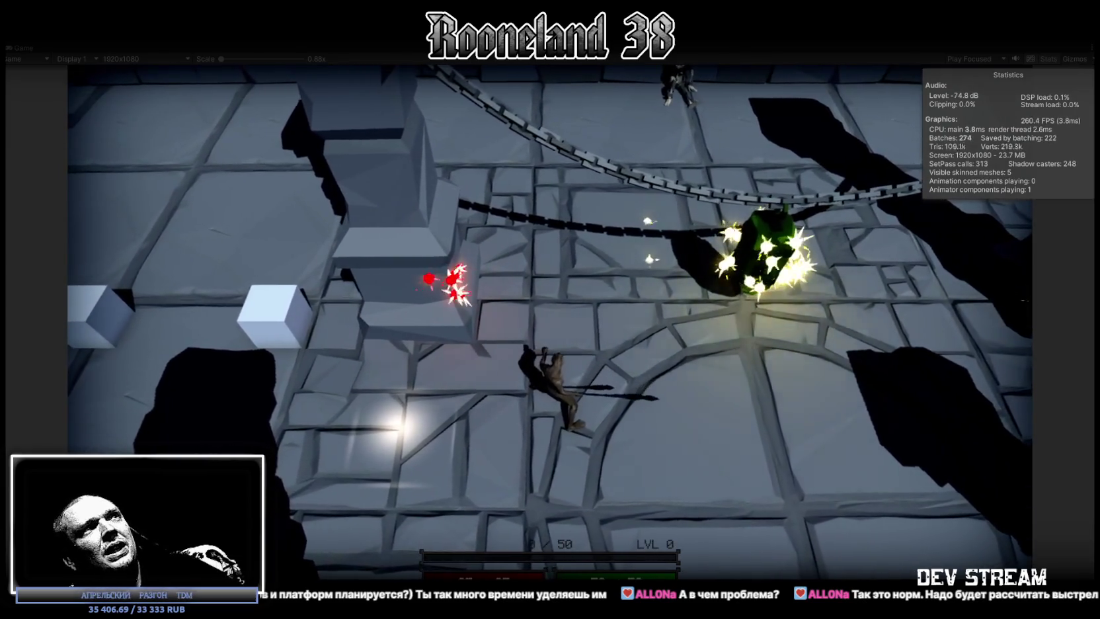
key(ctrl+p)
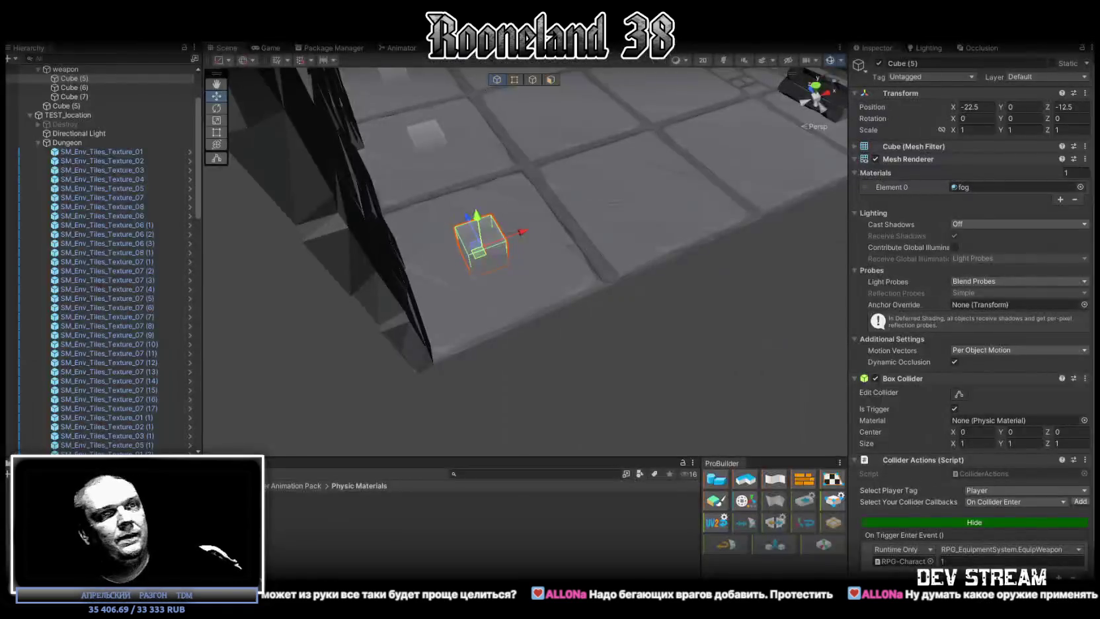
key(alt+Tab)
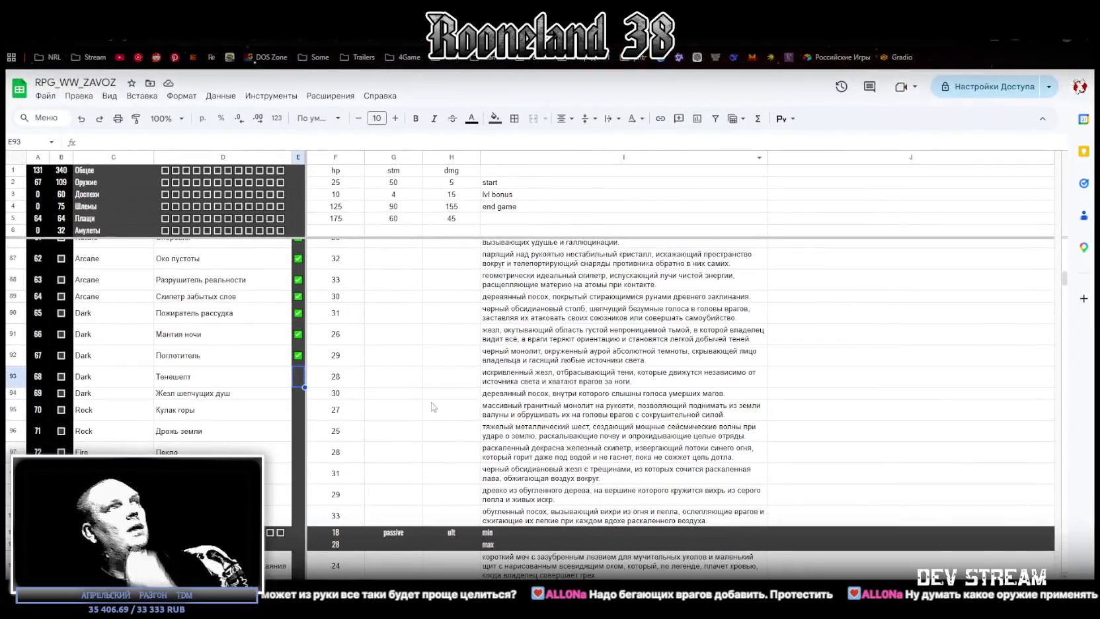
Tick the checkboxes in E93, E94 and E95, including the Кулак горы row.
click(300, 362)
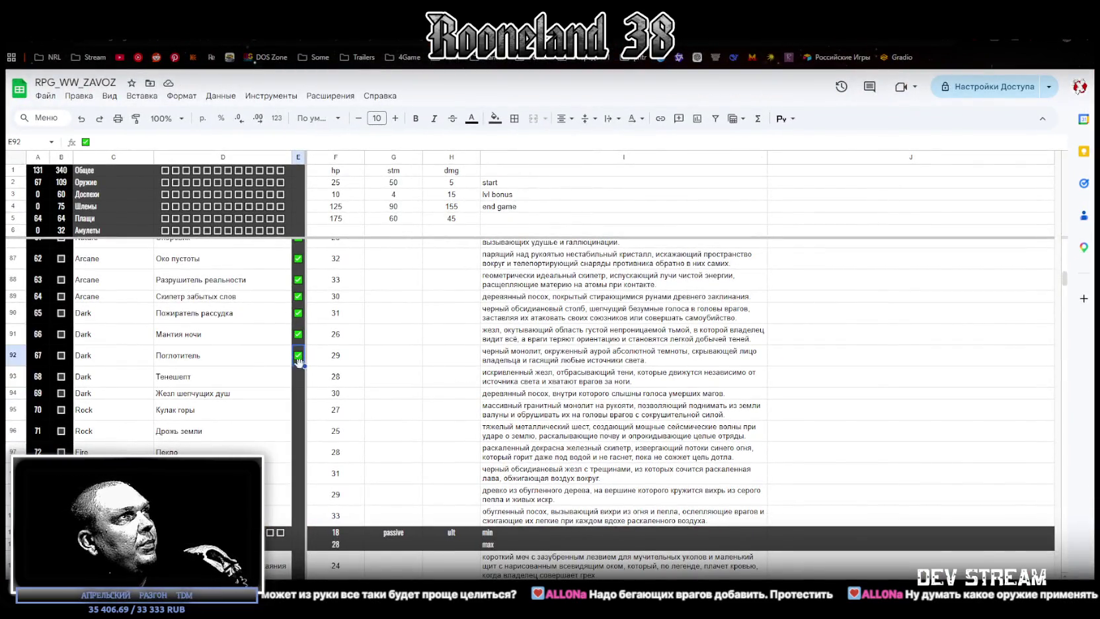
click(298, 376)
click(298, 393)
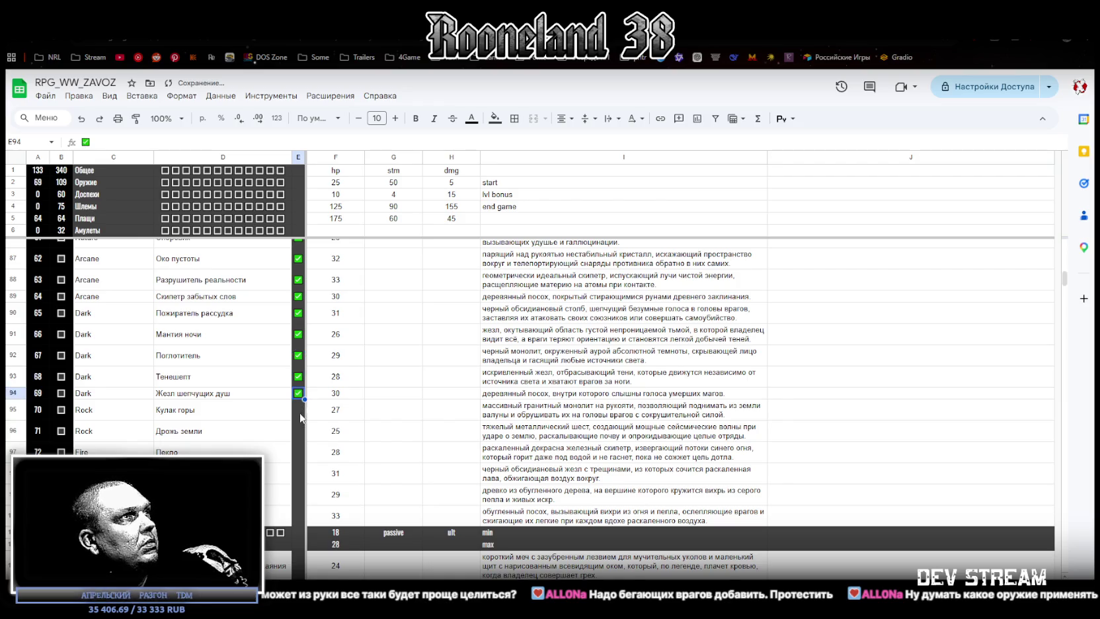
click(299, 415)
click(299, 414)
Select the element cells C96:C100, then C103:C138 further down the list.
drag(112, 430, 113, 515)
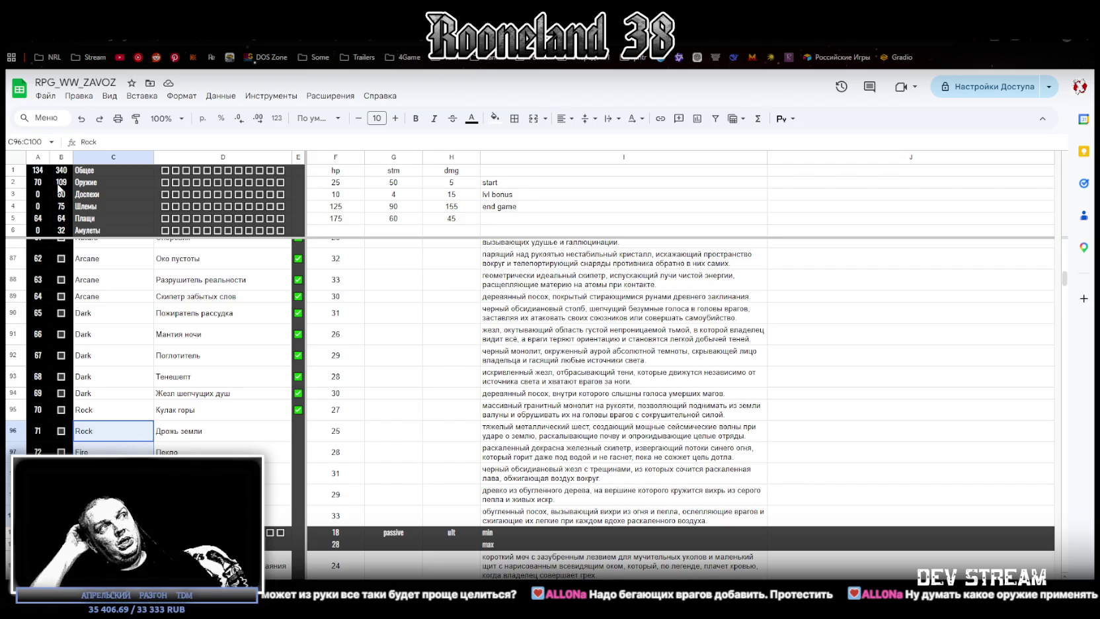
scroll(79, 257, down, 3)
mouse_move(106, 392)
mouse_down()
mouse_move(131, 433)
mouse_move(125, 416)
mouse_move(114, 423)
mouse_move(112, 486)
mouse_up()
scroll(130, 433, down, 5)
scroll(123, 425, down, 3)
scroll(122, 425, down, 5)
scroll(122, 425, up, 3)
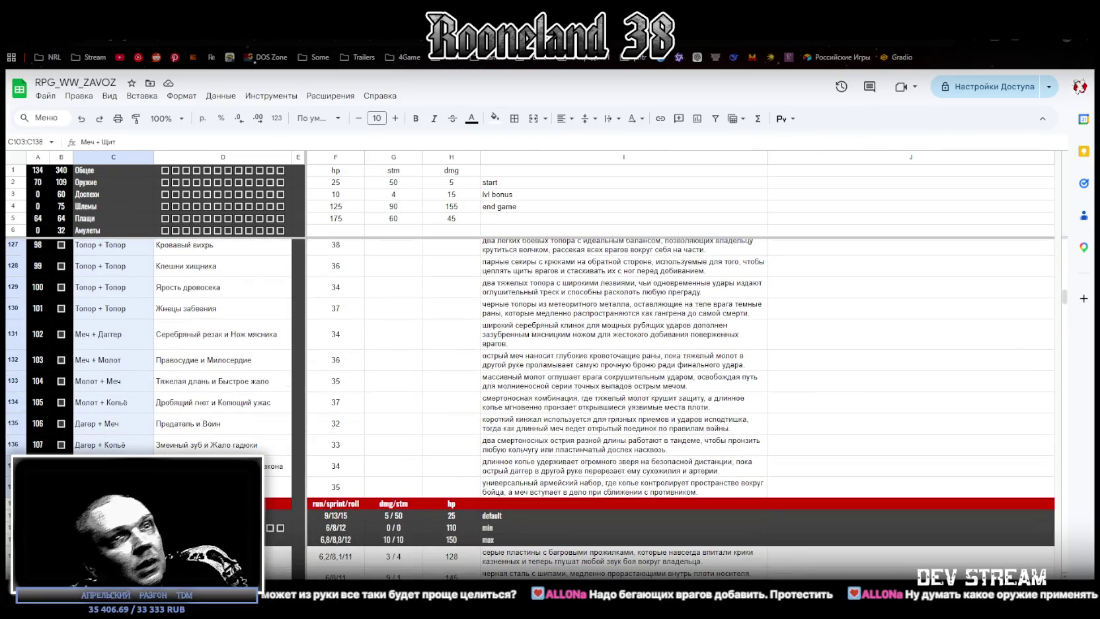
Scroll back up and select cell D104 to review the weapon names.
scroll(113, 486, up, 10)
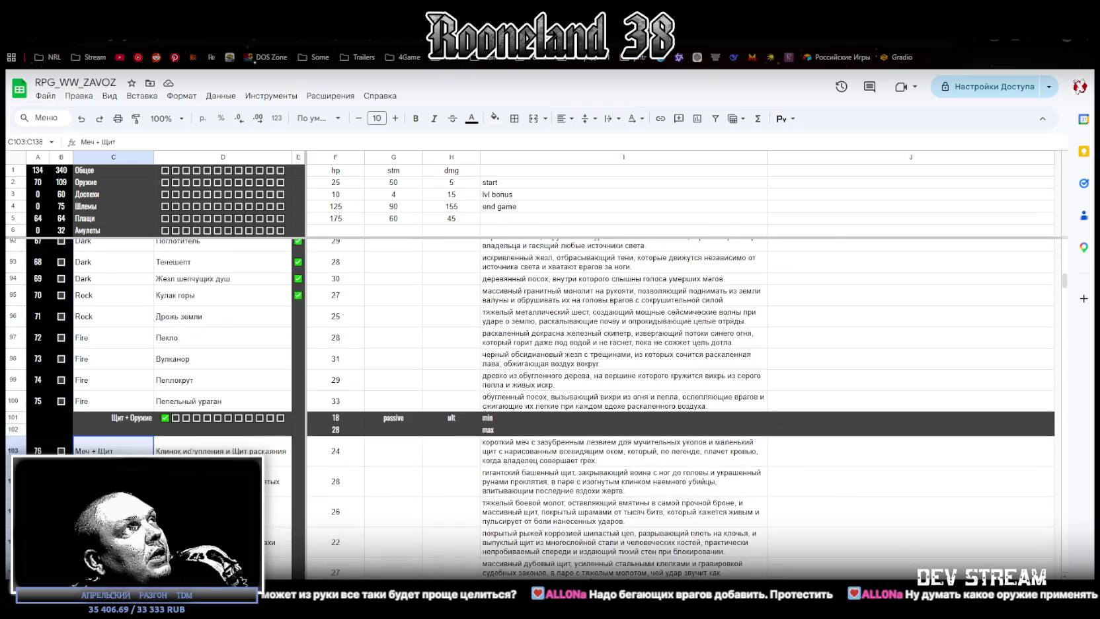
click(218, 481)
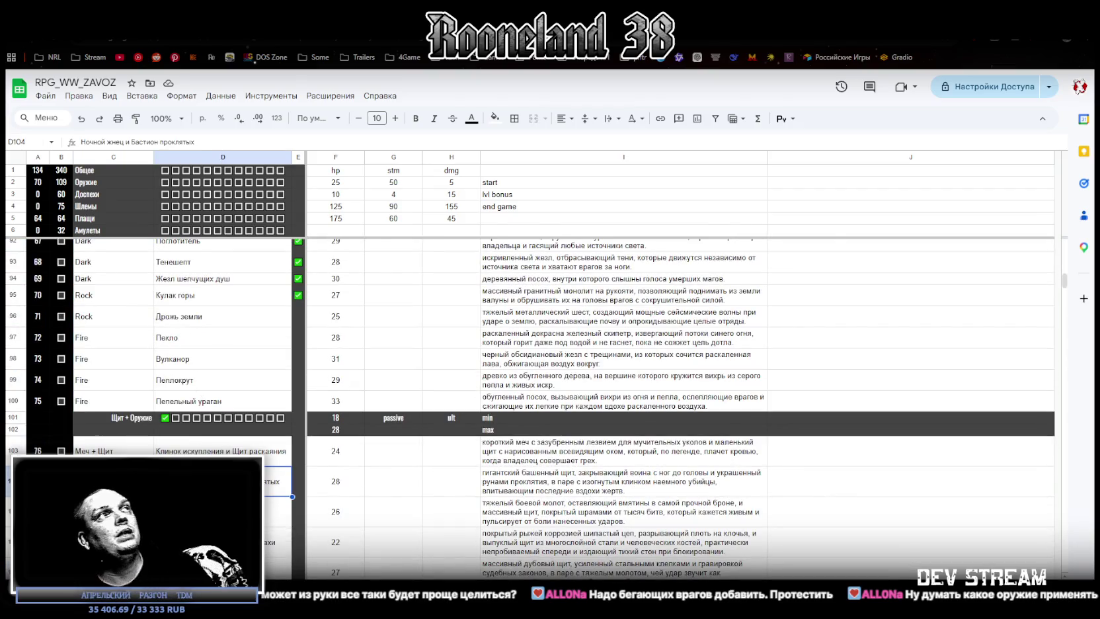